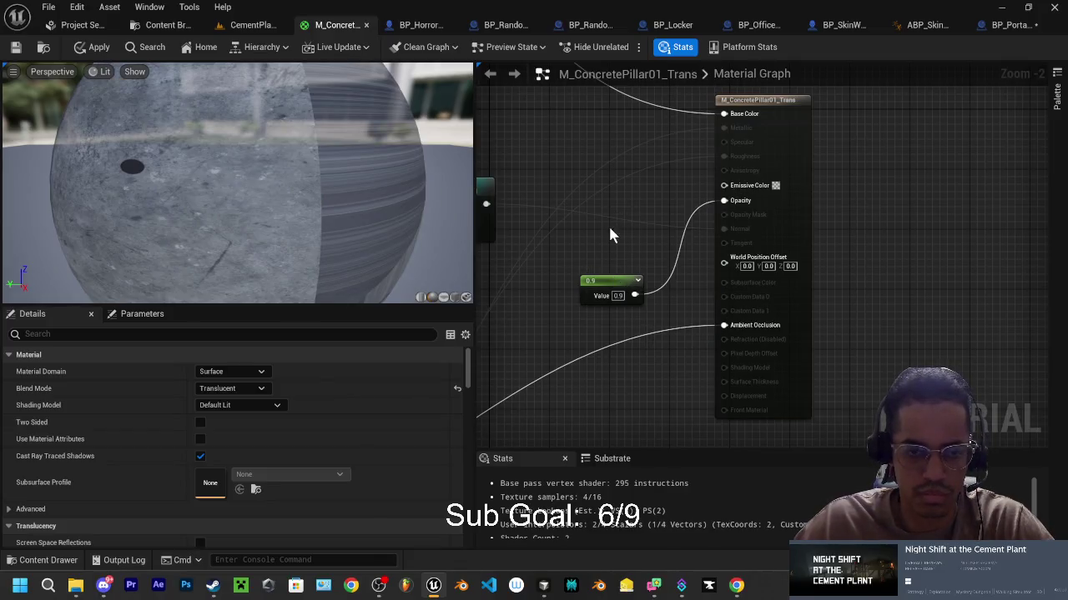
Step: Apply the translucent concrete pillar material edits, save the modified assets, and minimise Unreal
left_click(93, 53)
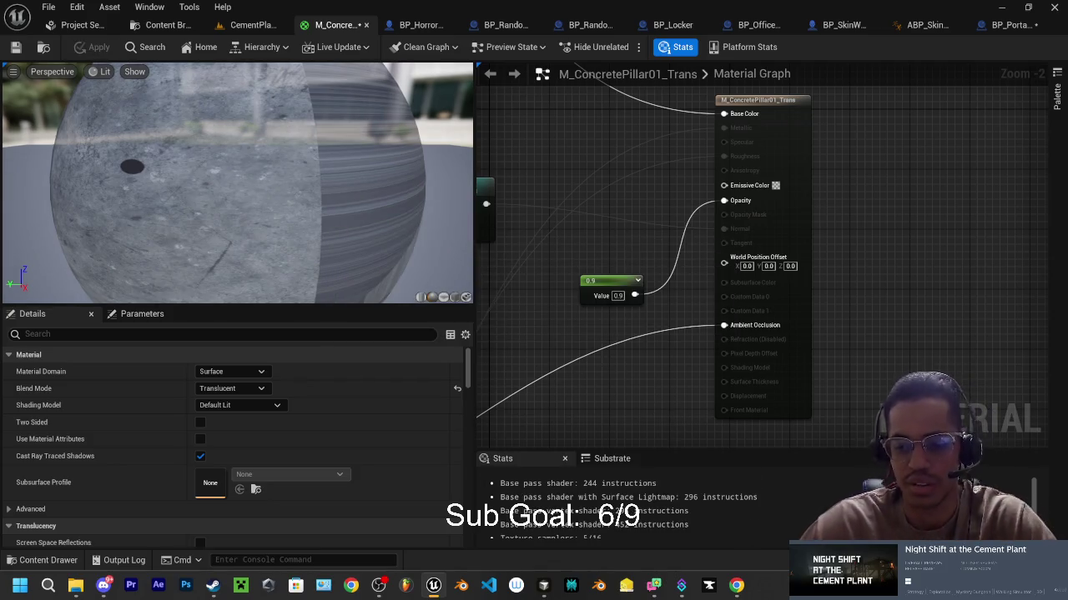
key("ctrl+shift+s")
left_click(622, 430)
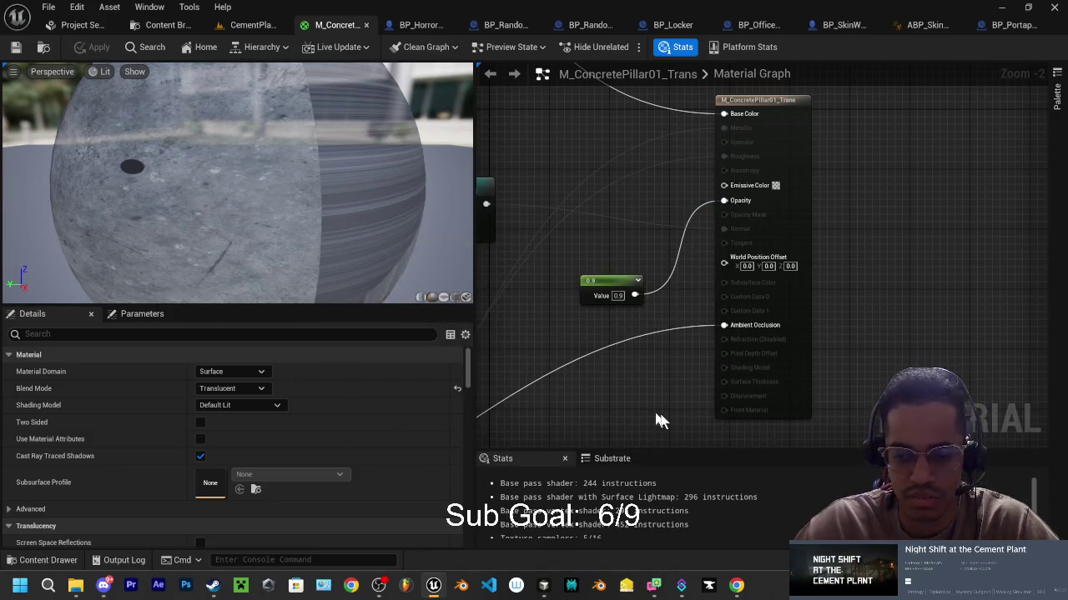
left_click(996, 10)
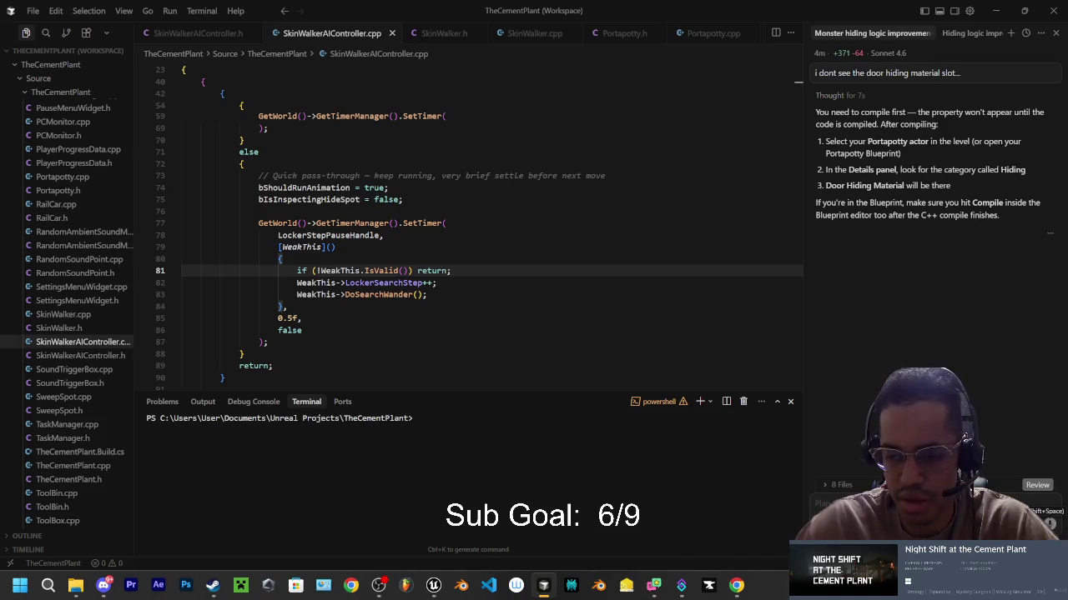
Step: Minimise the Cursor workspace so the Windows desktop is visible
left_click(543, 584)
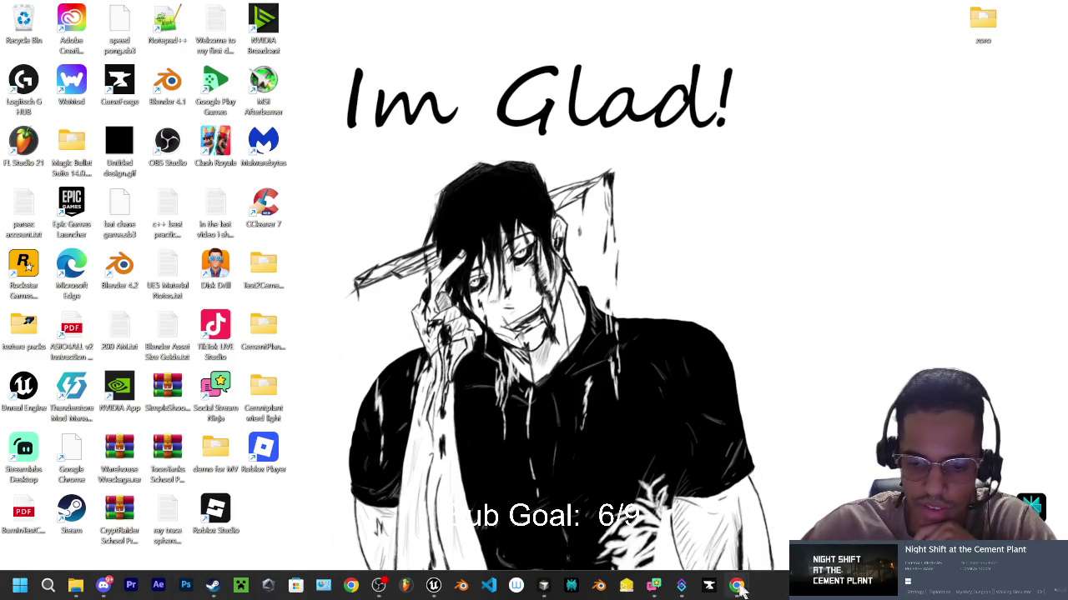
mouse_move(106, 589)
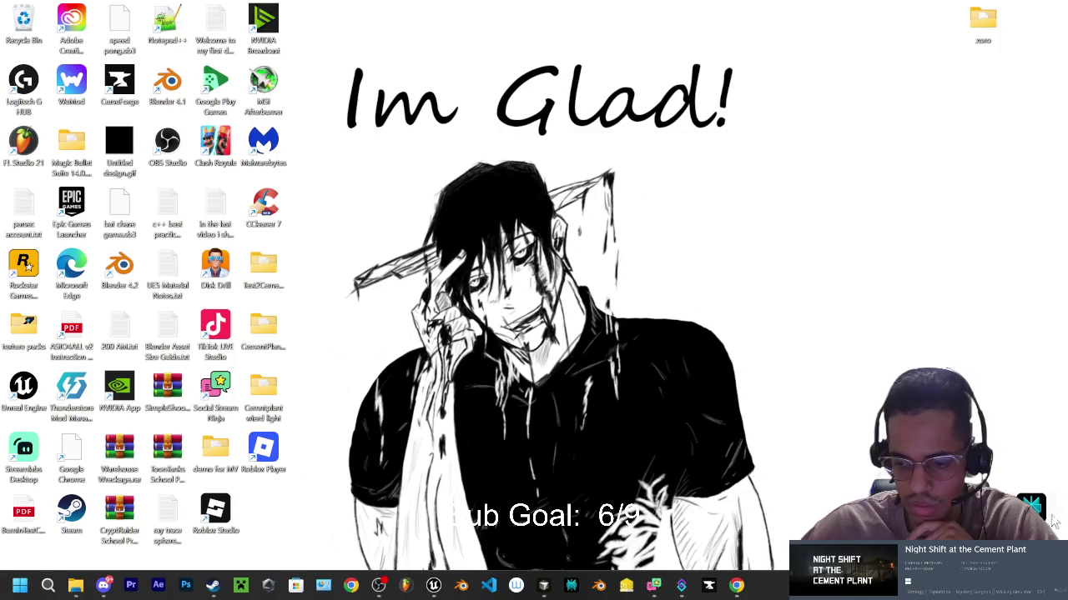
left_click(543, 586)
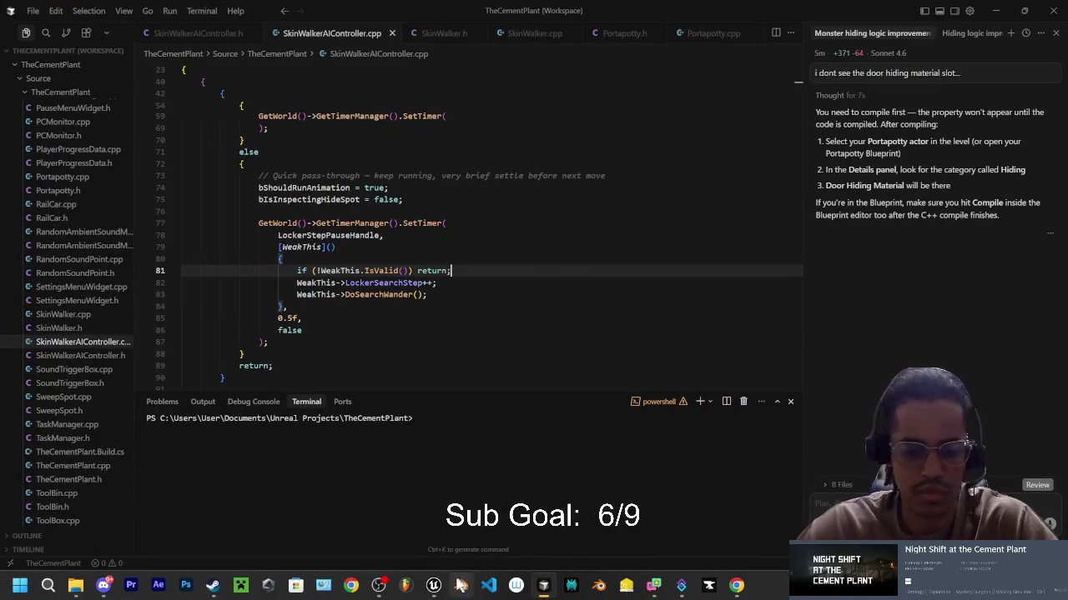
Step: Open the CementPlant level in Unreal and run a brief play test onto the catwalk
left_click(431, 586)
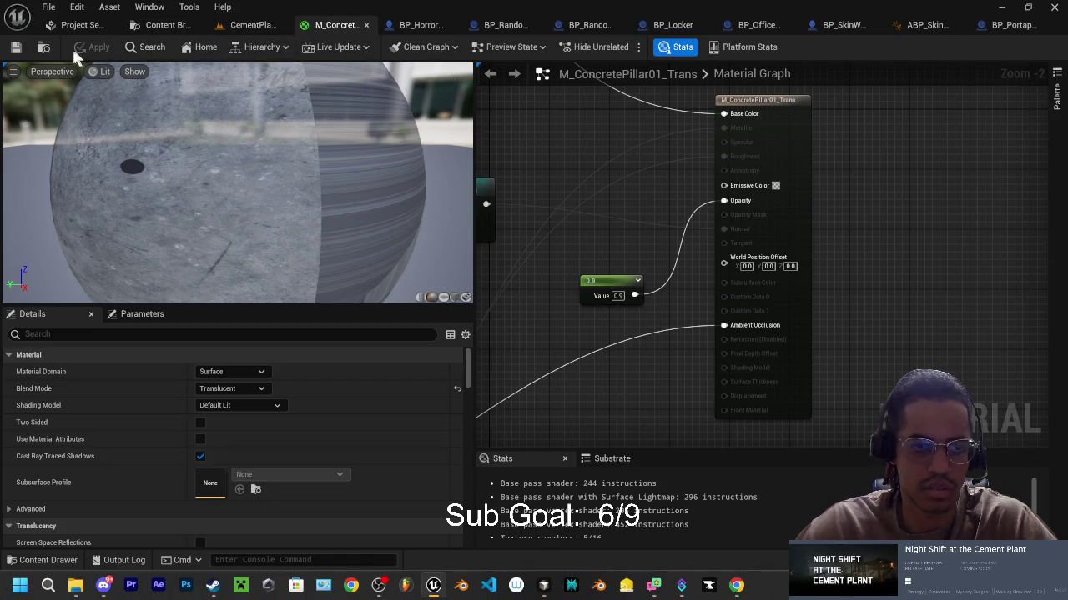
left_click(242, 27)
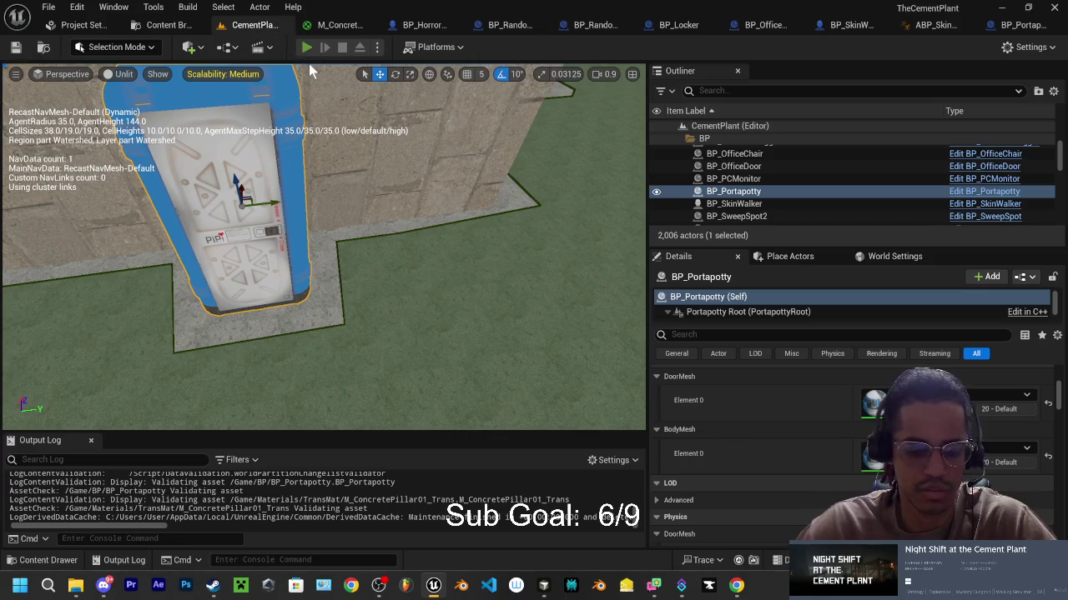
left_click(307, 46)
key("w")
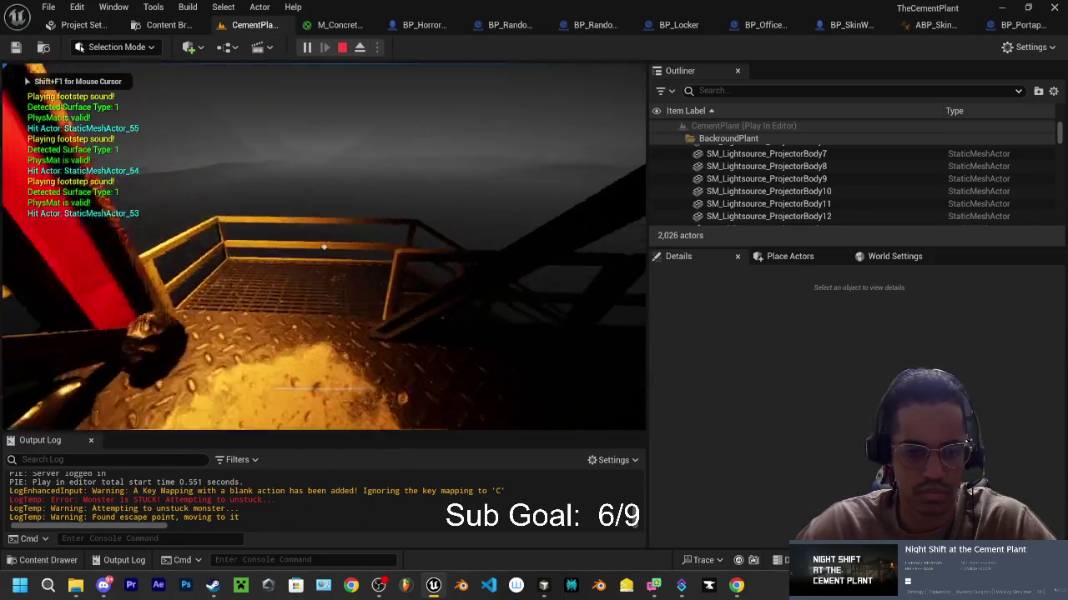
key("Escape")
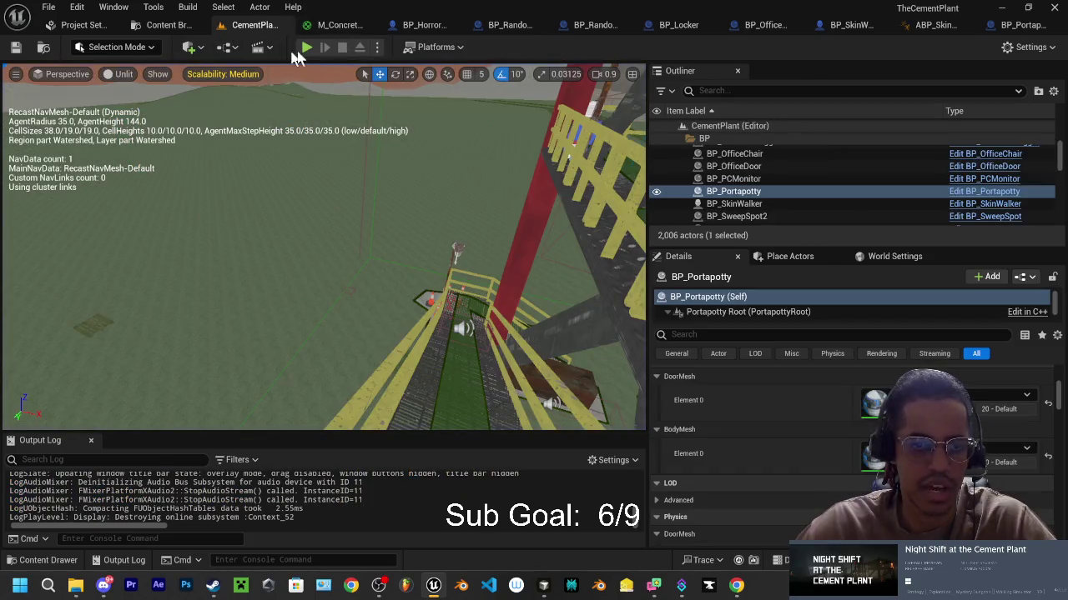
Step: Play CementPlant again, walking down the catwalk toward the overpass as the monster chases
left_click(307, 47)
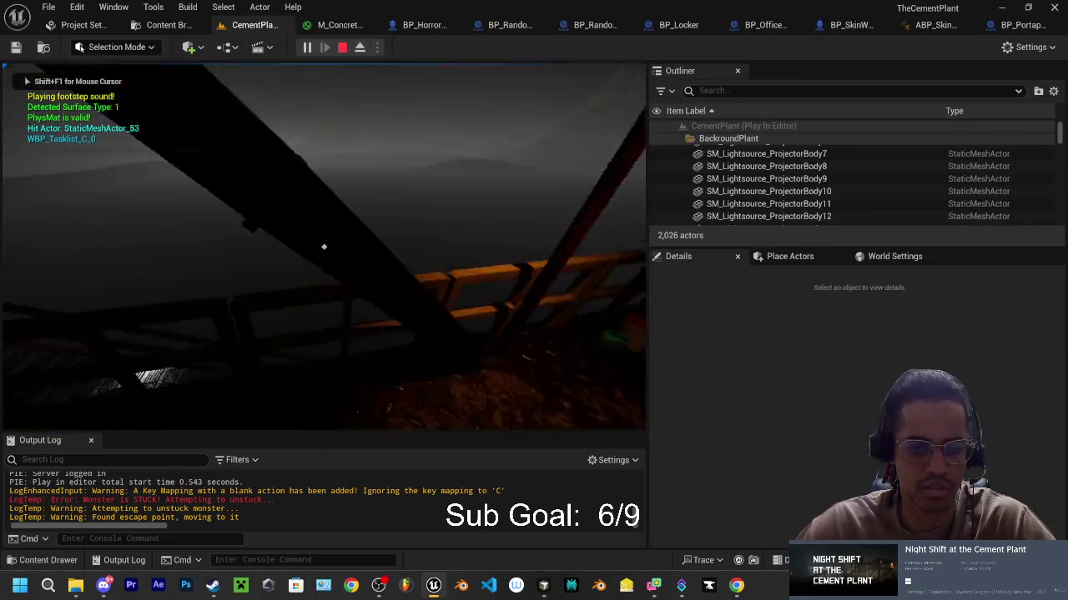
key("w")
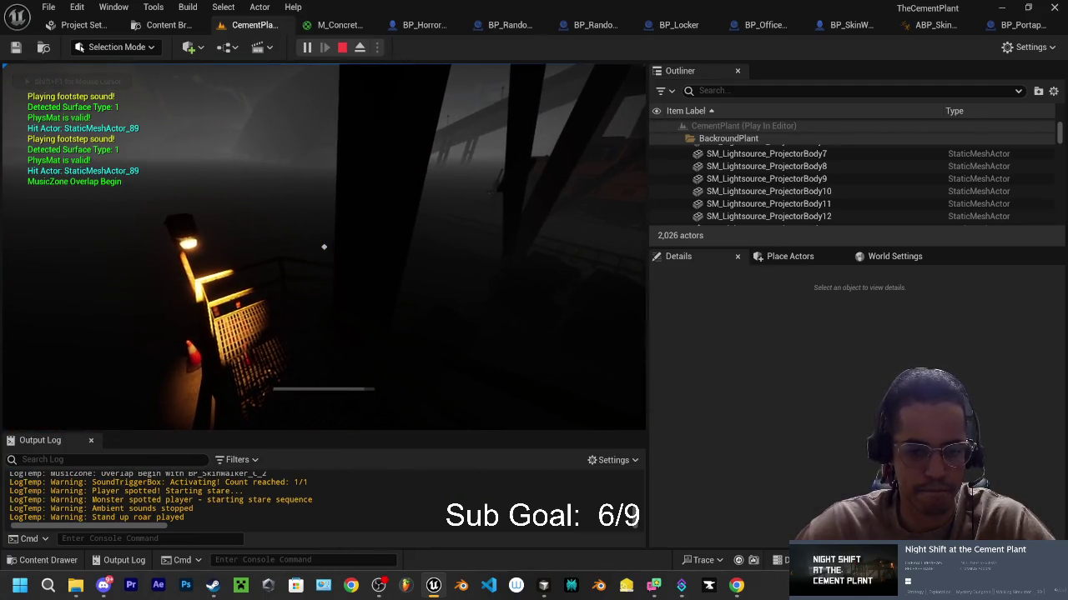
key("w")
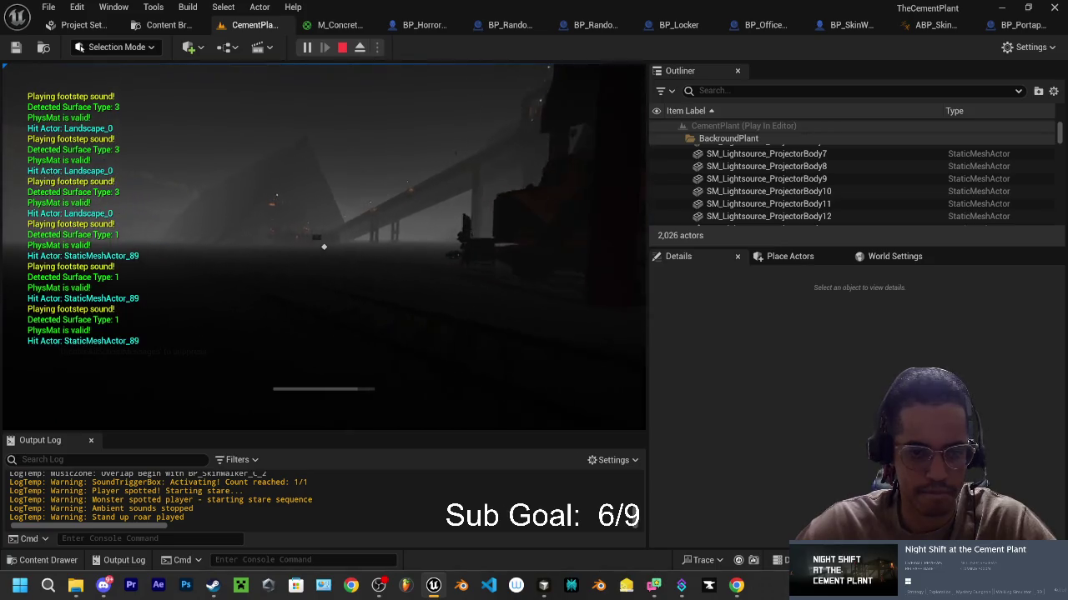
key("w")
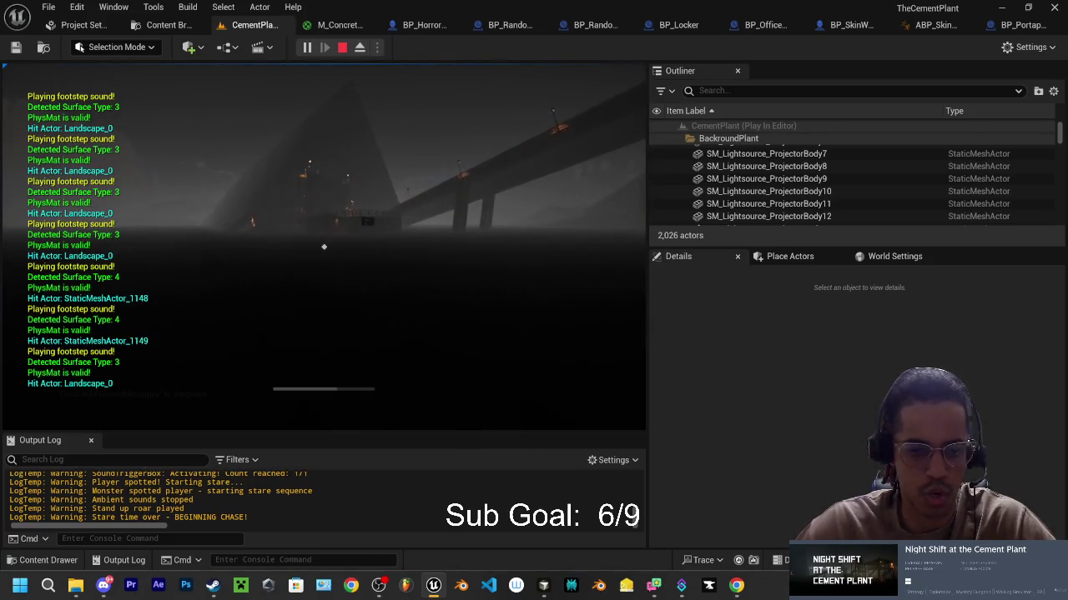
key("w")
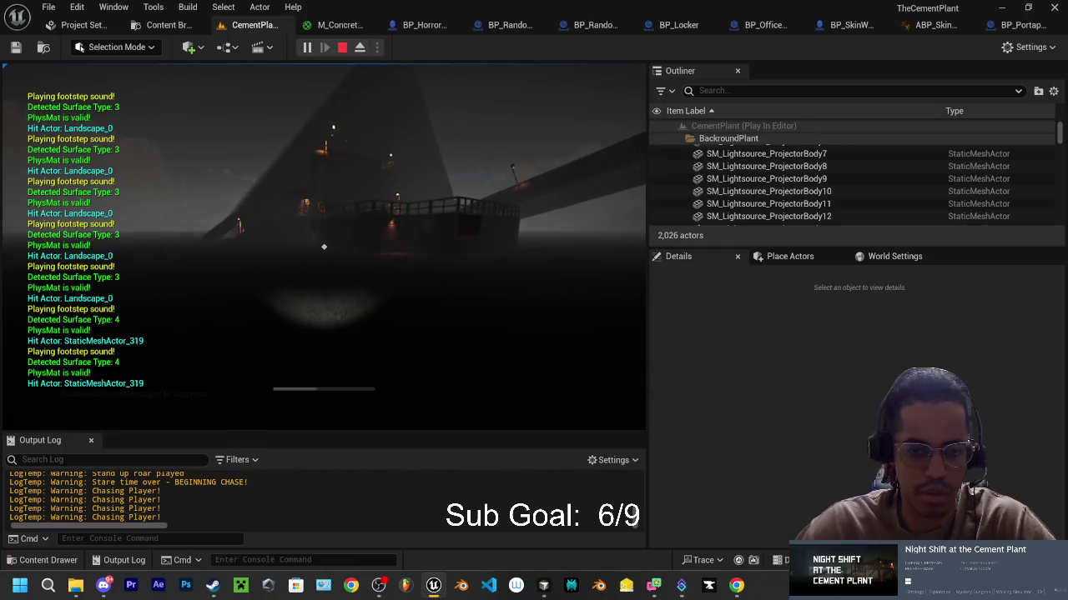
key("w")
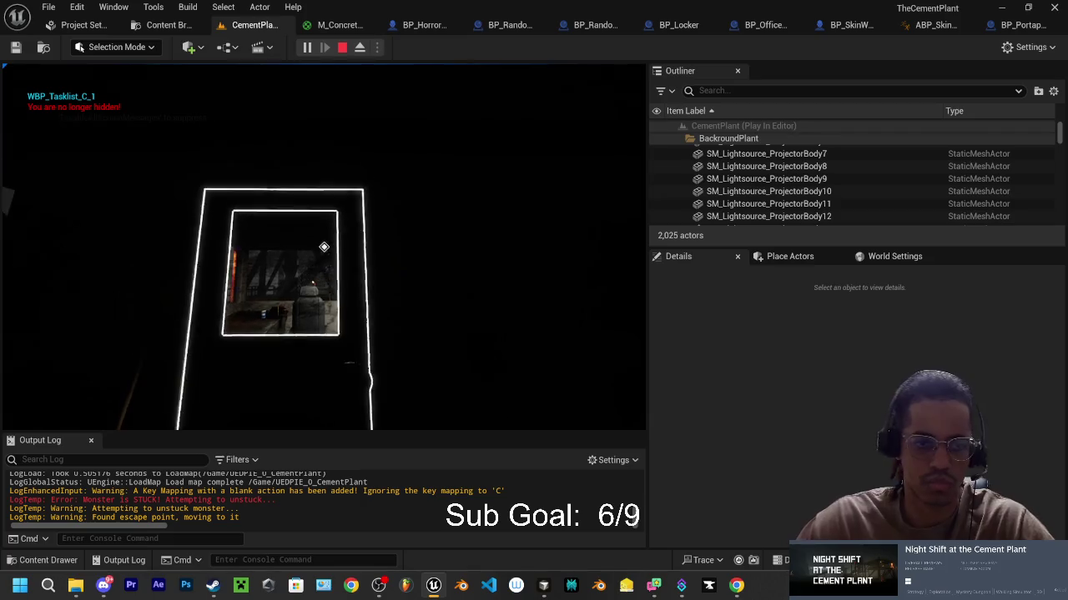
Step: Walk across the landscape into the portapotty, hide with E while the monster searches, then stop play
key("w")
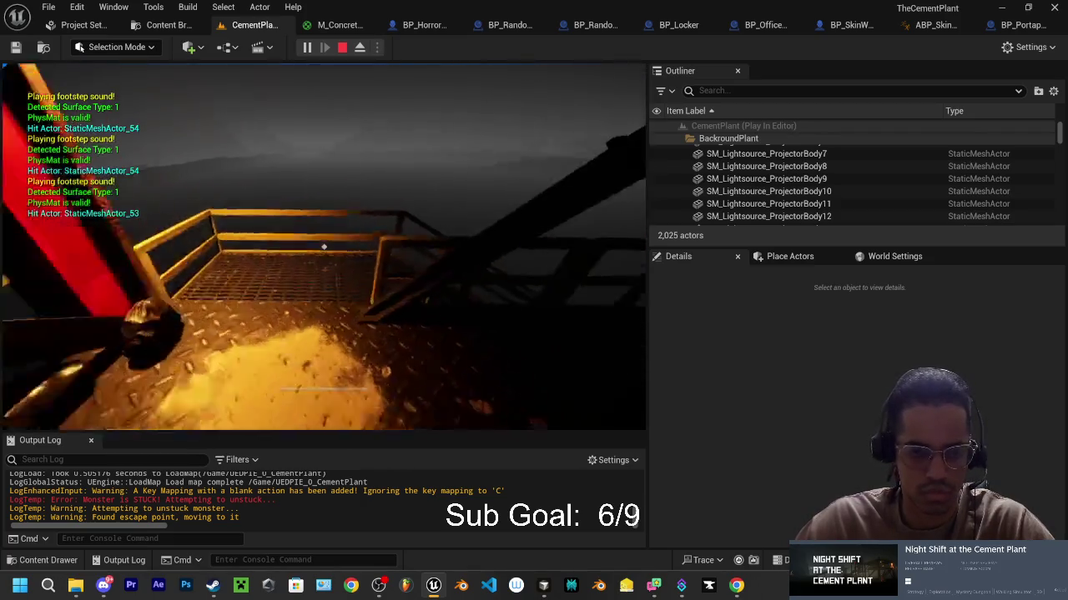
key("w")
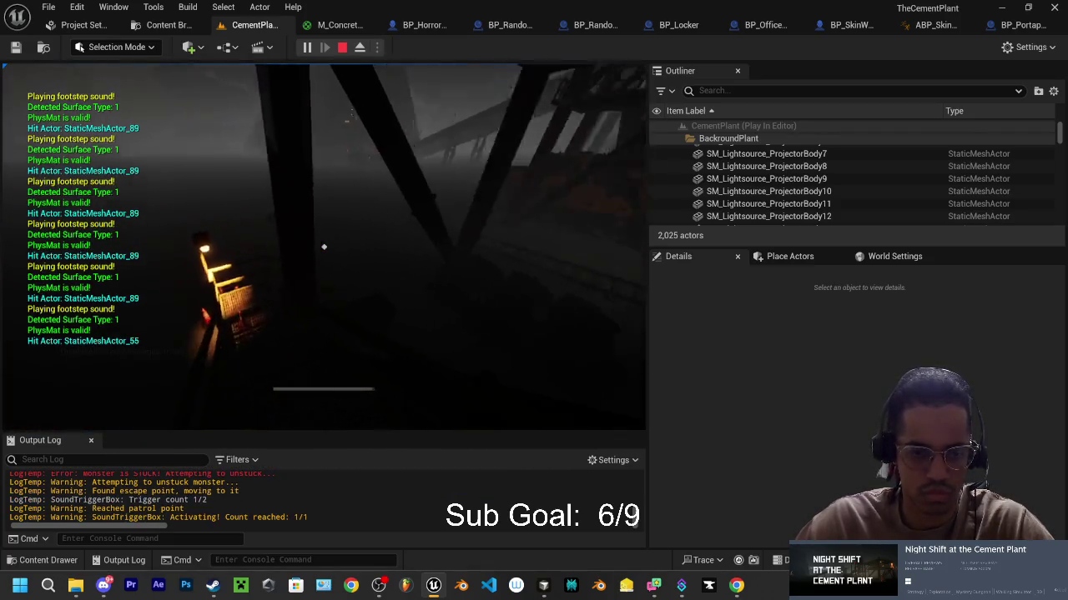
key("w")
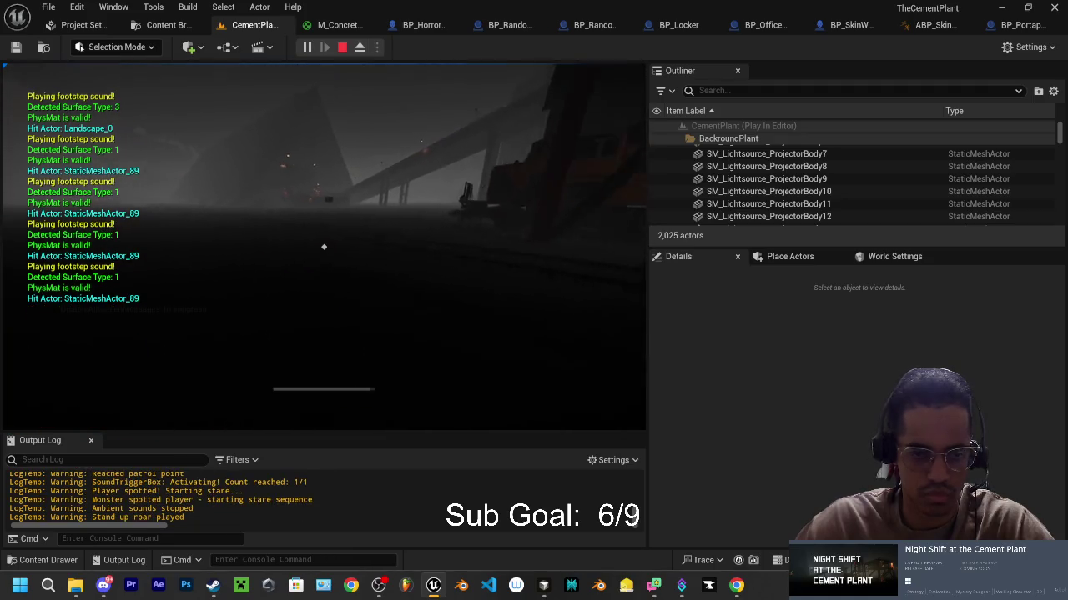
key("w")
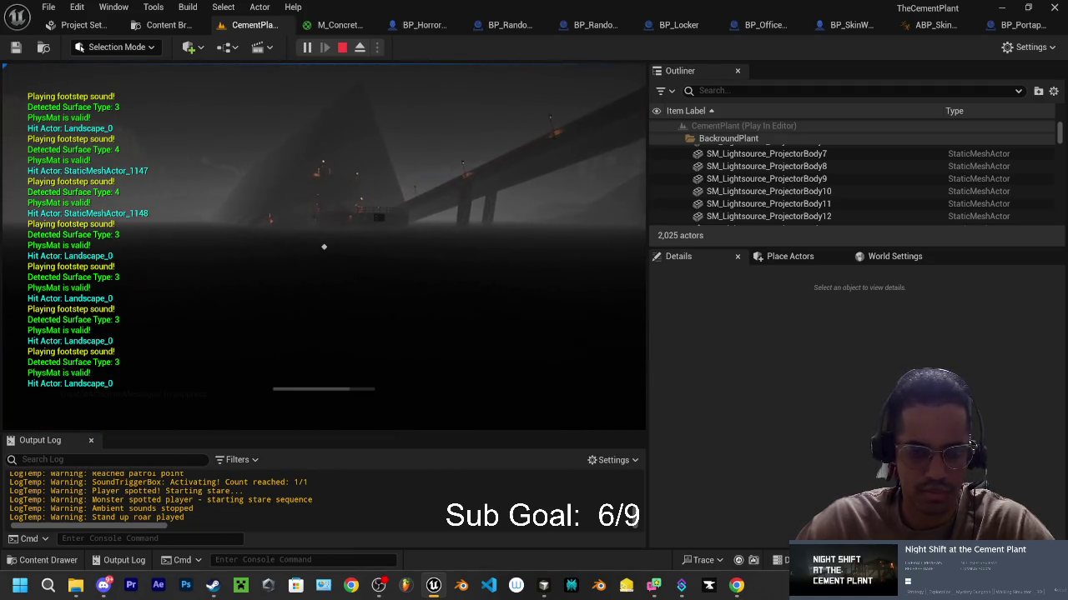
key("w")
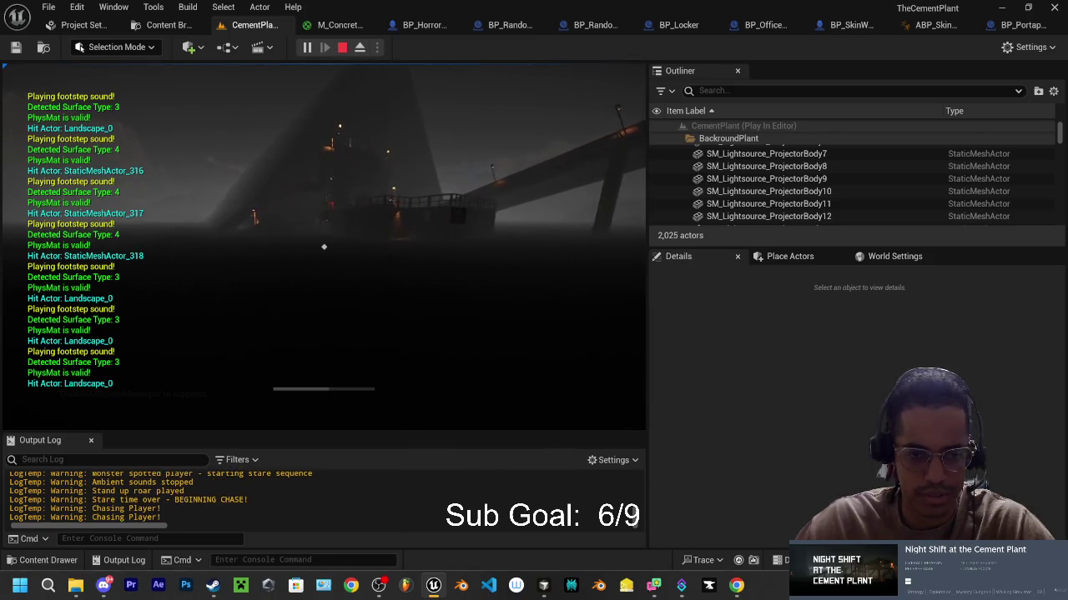
key("w")
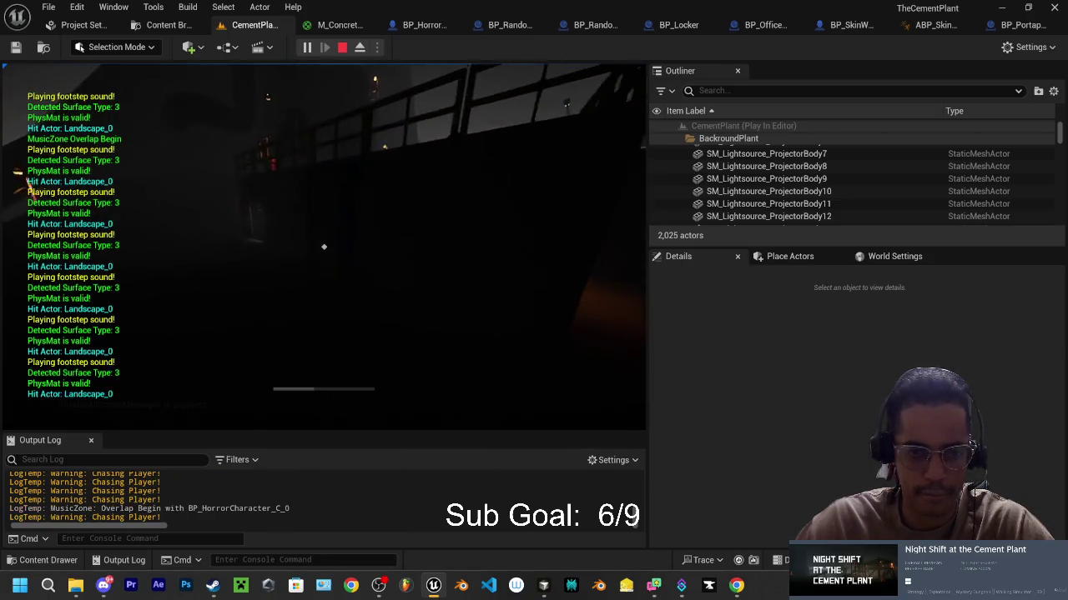
key("w")
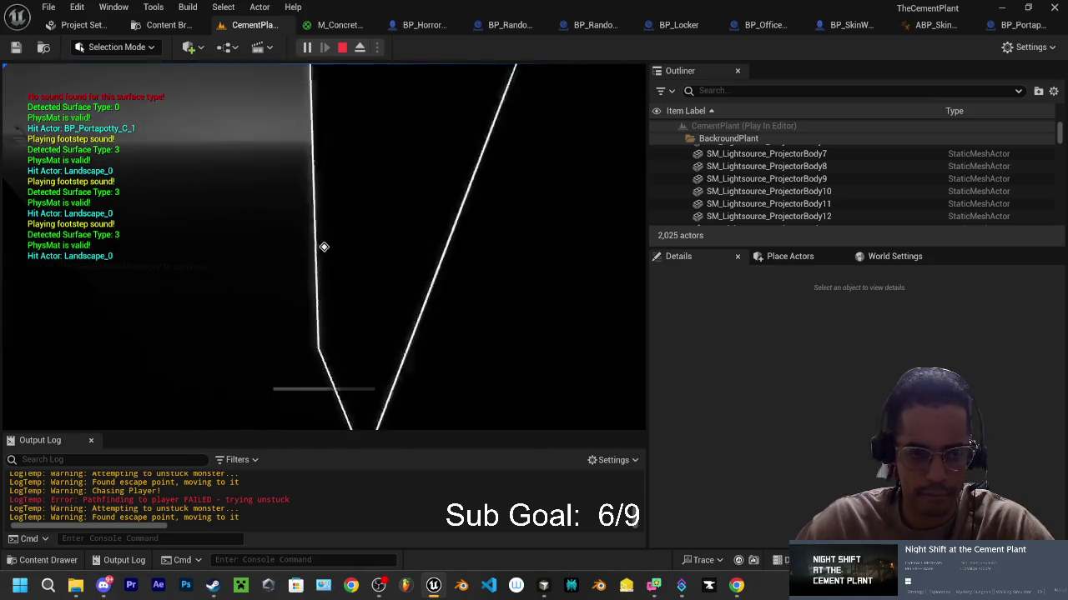
key("e")
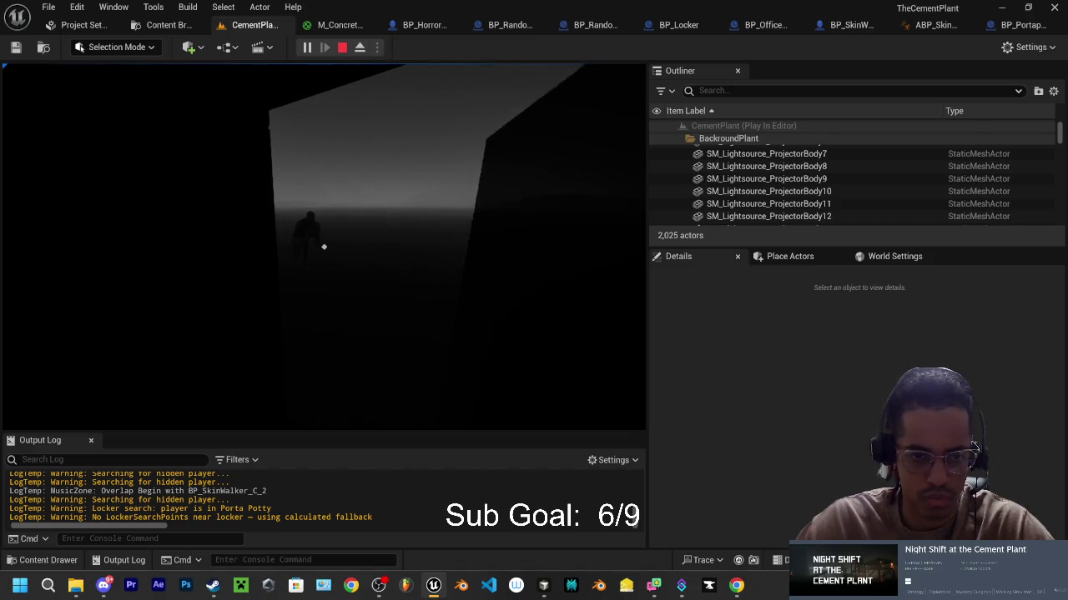
key("Escape")
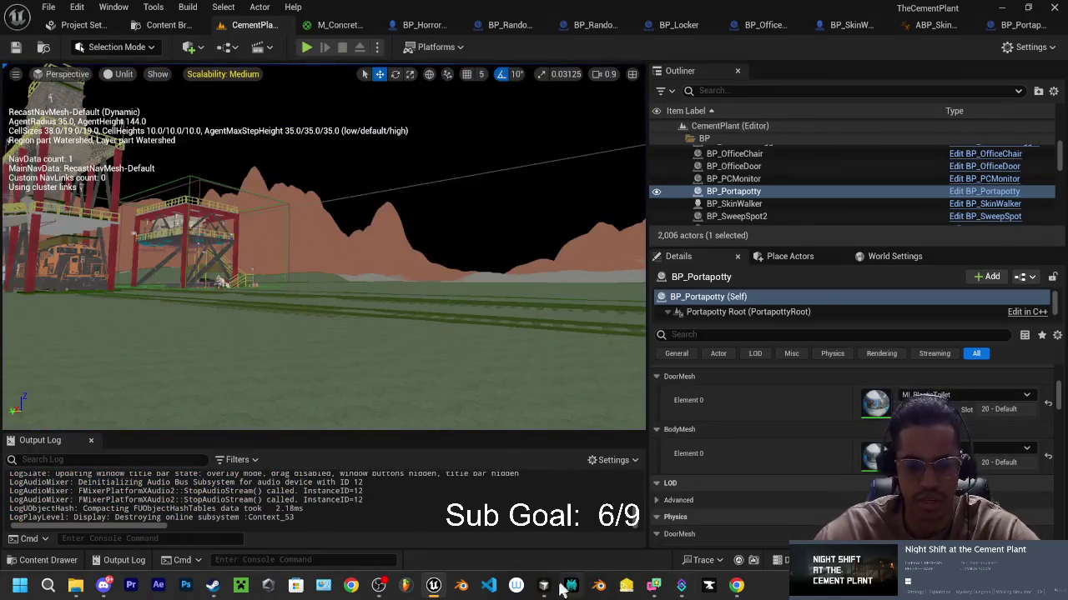
Step: Ask Cursor's assistant how to find the Door Hiding Material setting
left_click(543, 588)
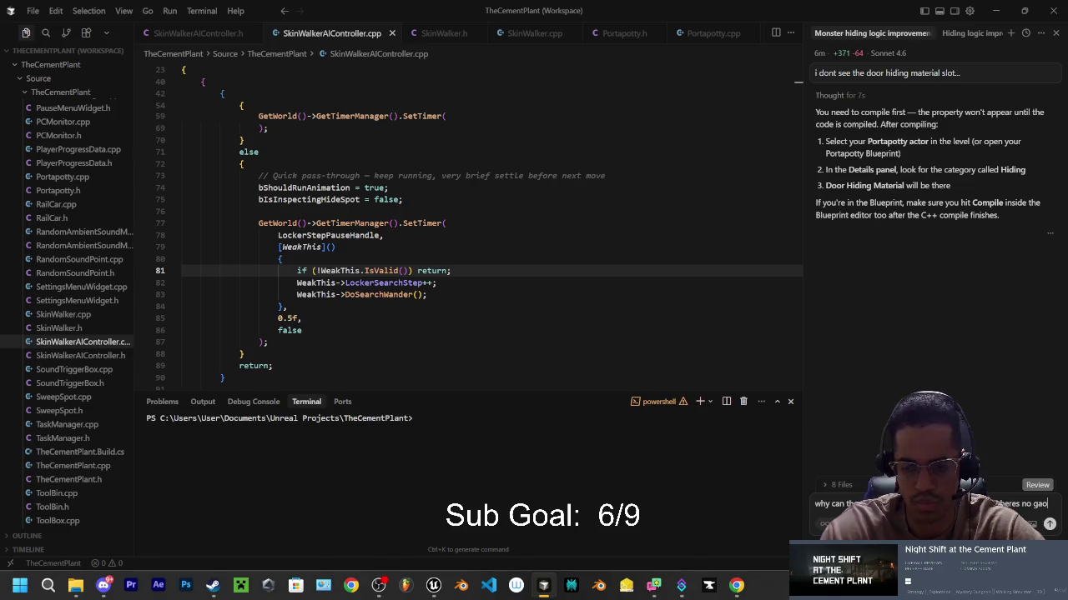
type("s for the flashl…ence is that we")
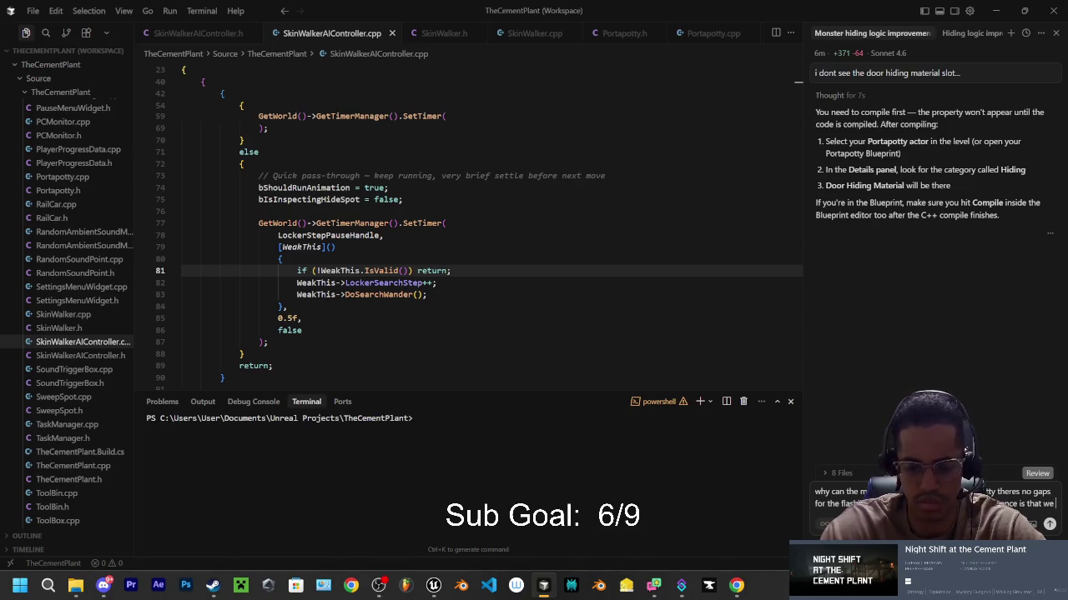
type("made the")
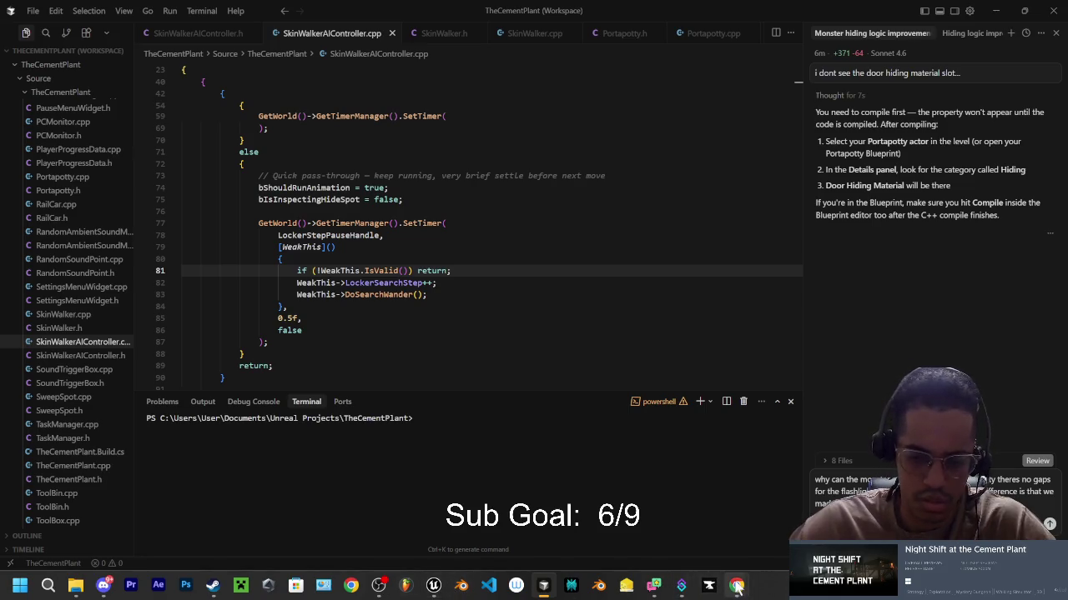
Step: Return to the Unreal Editor showing the BP_Portapotty actor's details
mouse_move(737, 586)
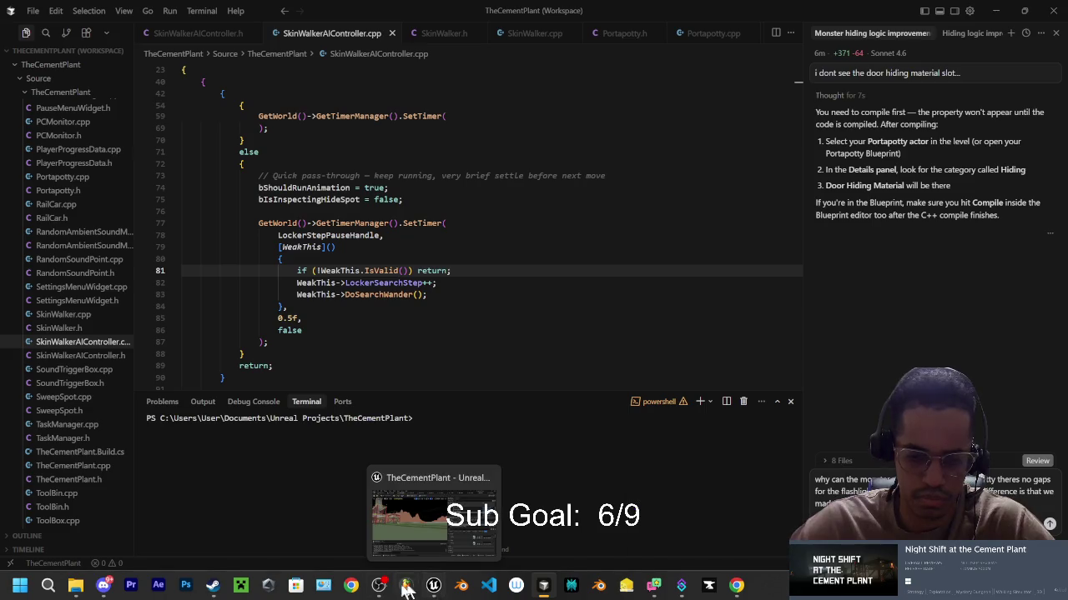
mouse_move(377, 590)
left_click(433, 587)
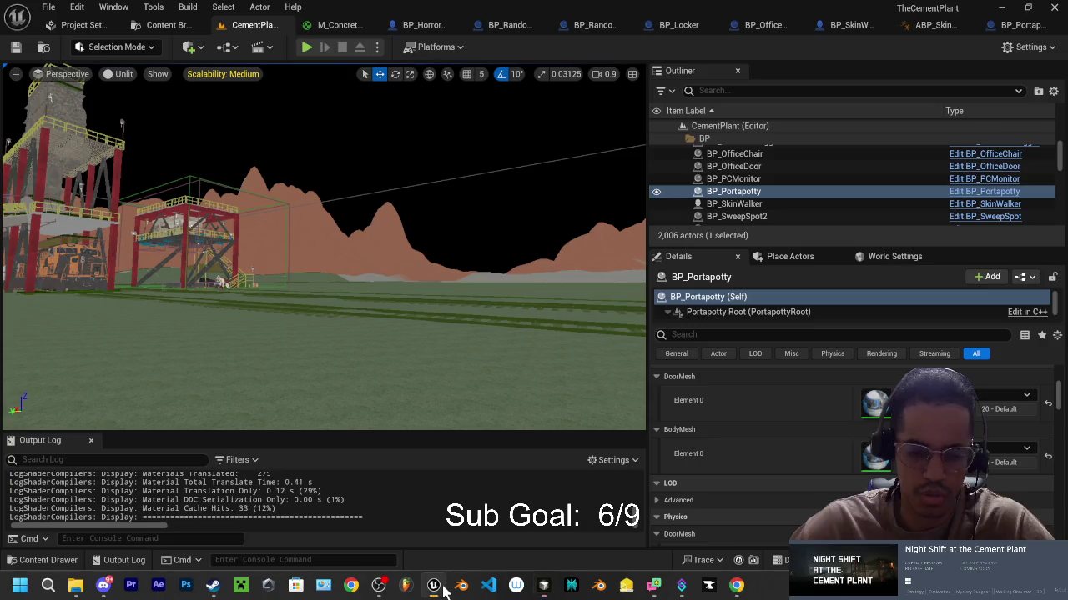
Step: Fly to the locker, select BP_Locker, and browse to its SM_Locker_LockerDoor mesh in Content/Structures
scroll(384, 219, "up", 2)
key("w")
key("w")
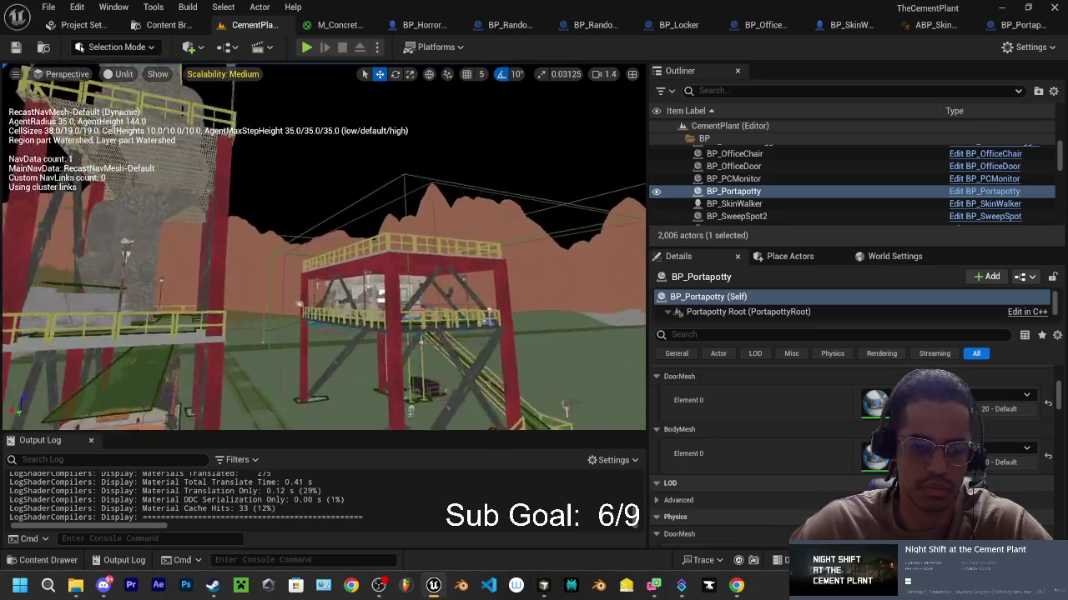
scroll(323, 247, "down", 1)
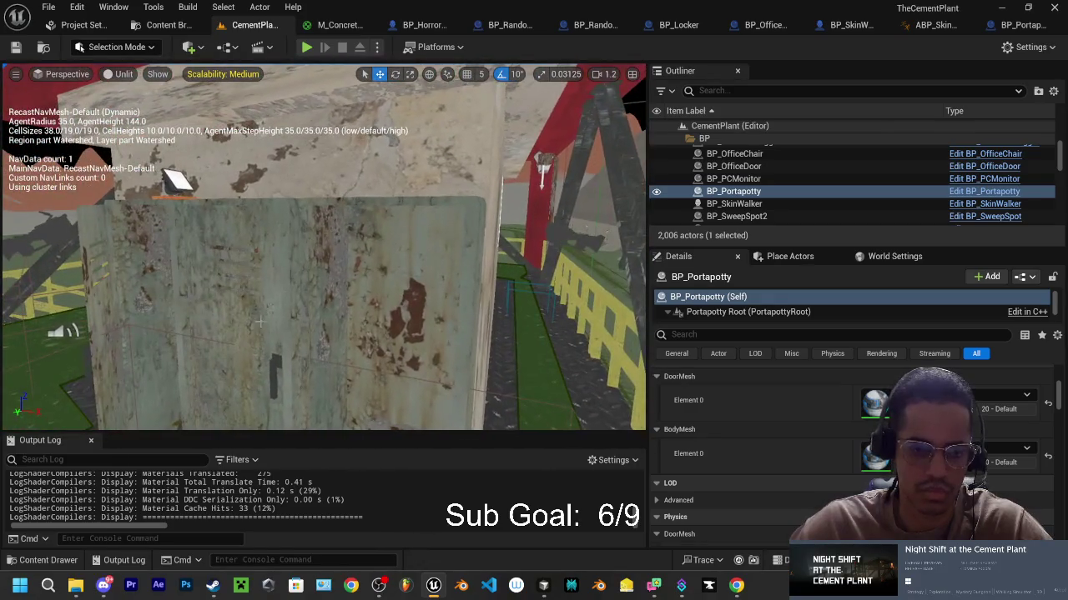
left_click(259, 317)
scroll(834, 442, "down", 5)
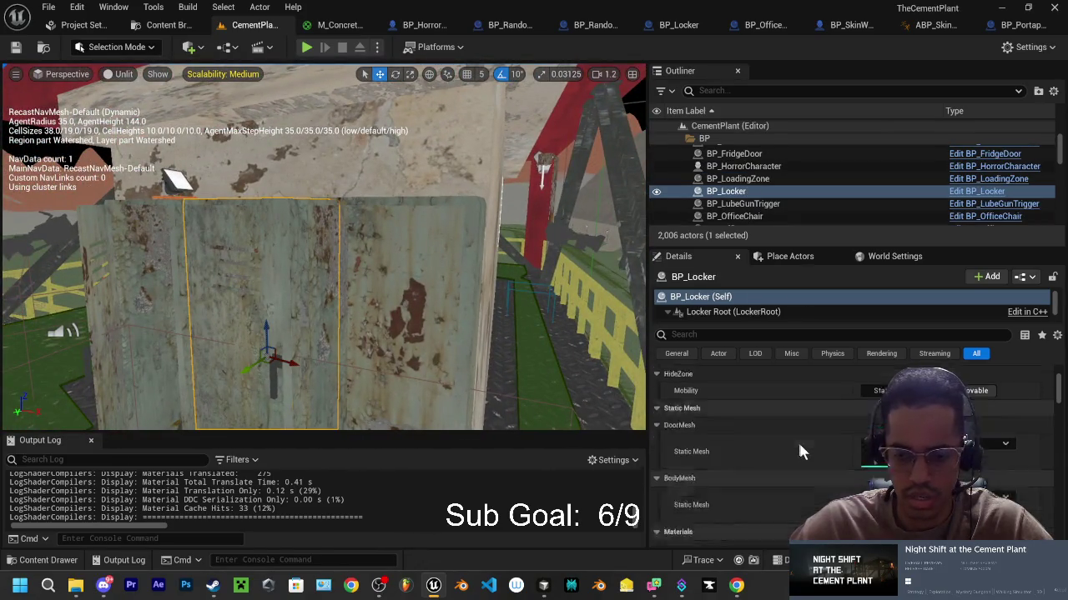
left_click(1027, 484)
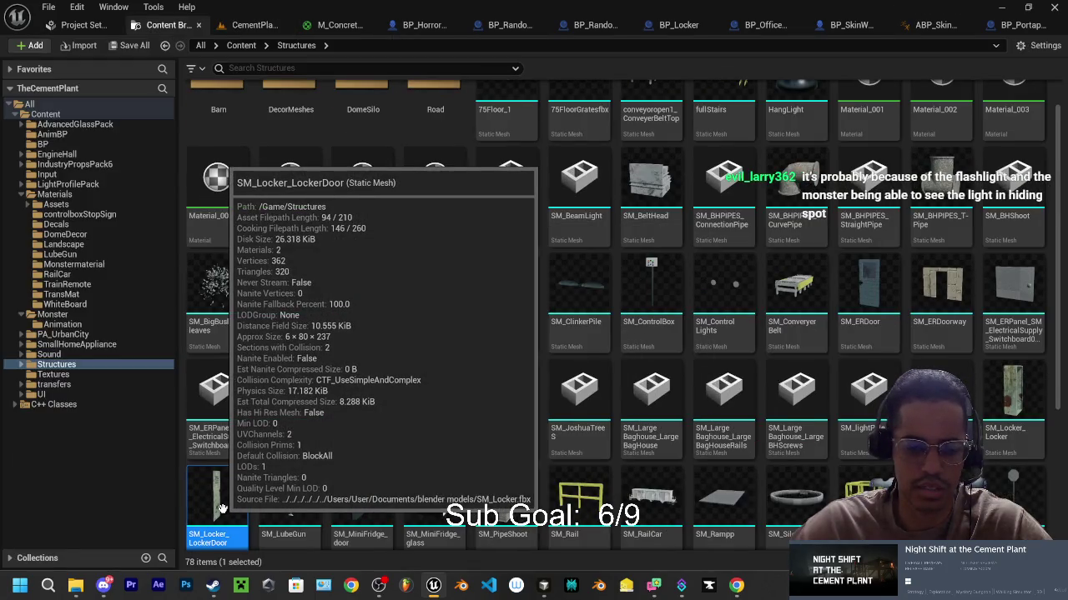
Step: Open SM_Locker_LockerDoor, enable Simple Collision display, and orbit to view the door edge-on
double_click(233, 506)
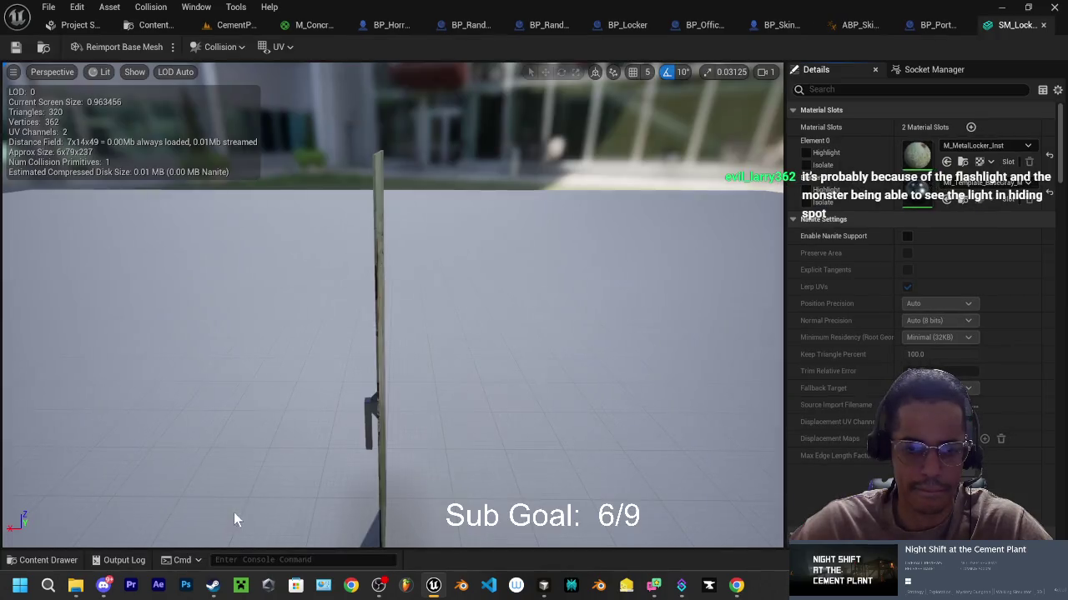
mouse_move(427, 311)
left_mouse_down()
mouse_move(504, 317)
mouse_move(542, 334)
mouse_move(334, 201)
mouse_move(188, 87)
left_mouse_up()
left_click(134, 71)
left_click(135, 266)
mouse_move(381, 239)
left_mouse_down()
mouse_move(292, 250)
mouse_move(484, 250)
mouse_move(479, 192)
mouse_move(479, 233)
mouse_move(408, 233)
left_mouse_up()
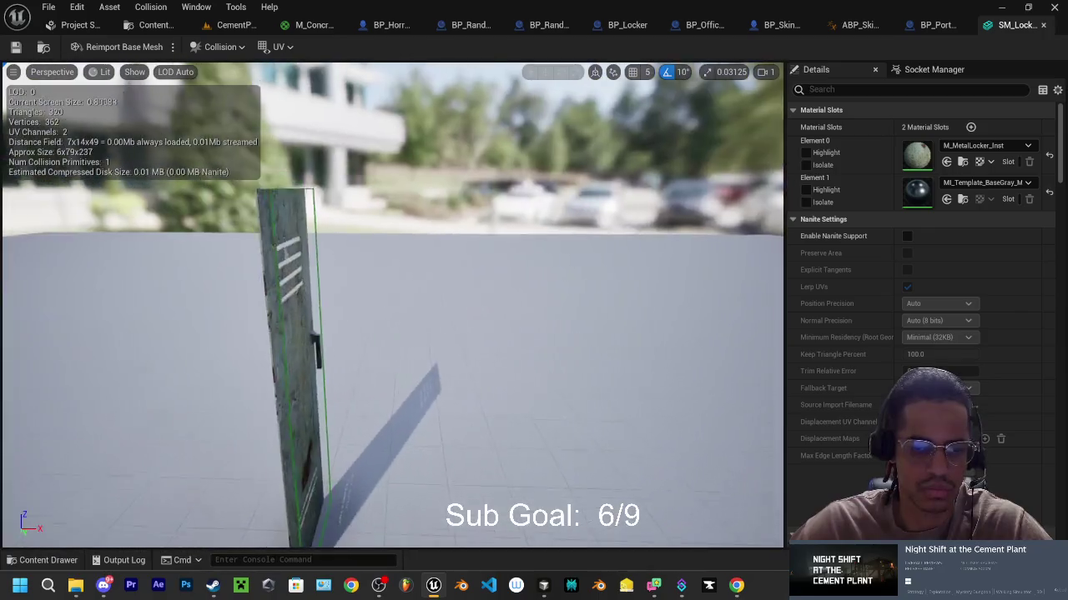
left_click_drag(450, 213, 449, 213)
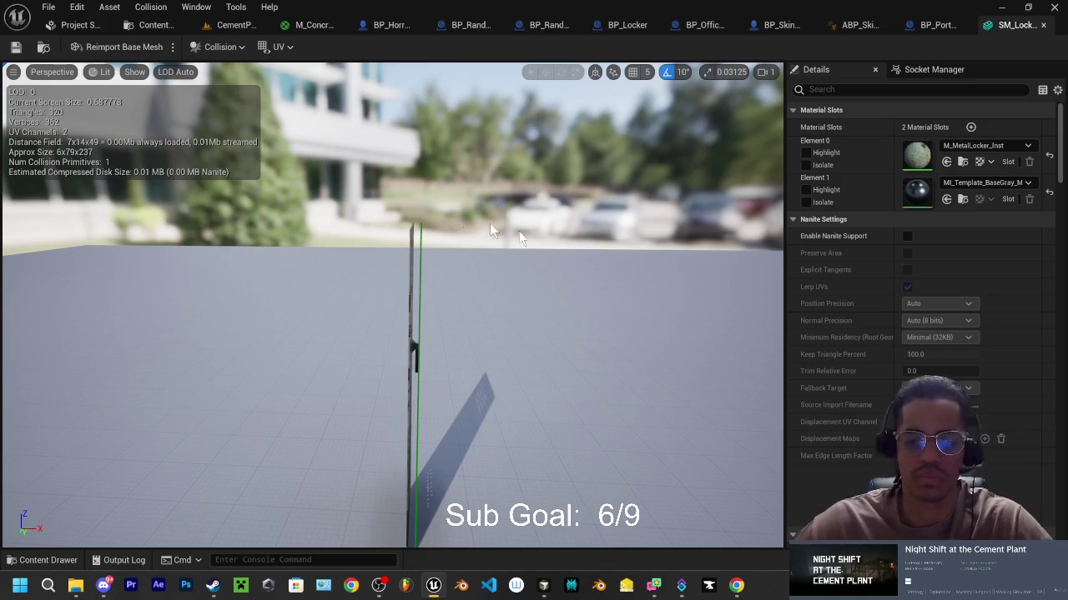
left_click(544, 585)
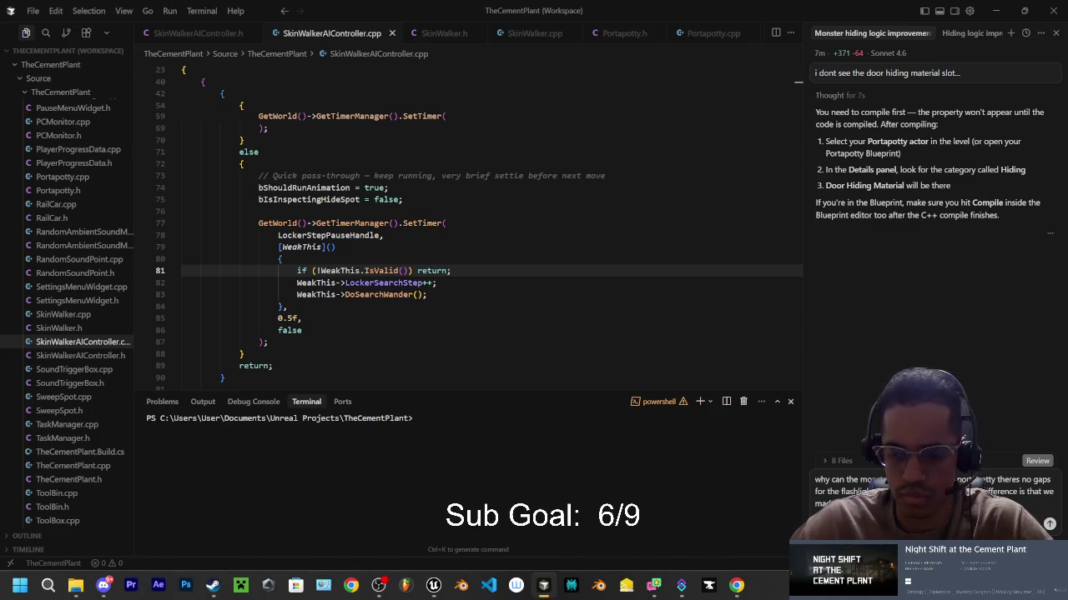
Step: Replace the chat draft with a request to make the portapotty door block the flashlight, and send it
key("ctrl+a")
type("mak")
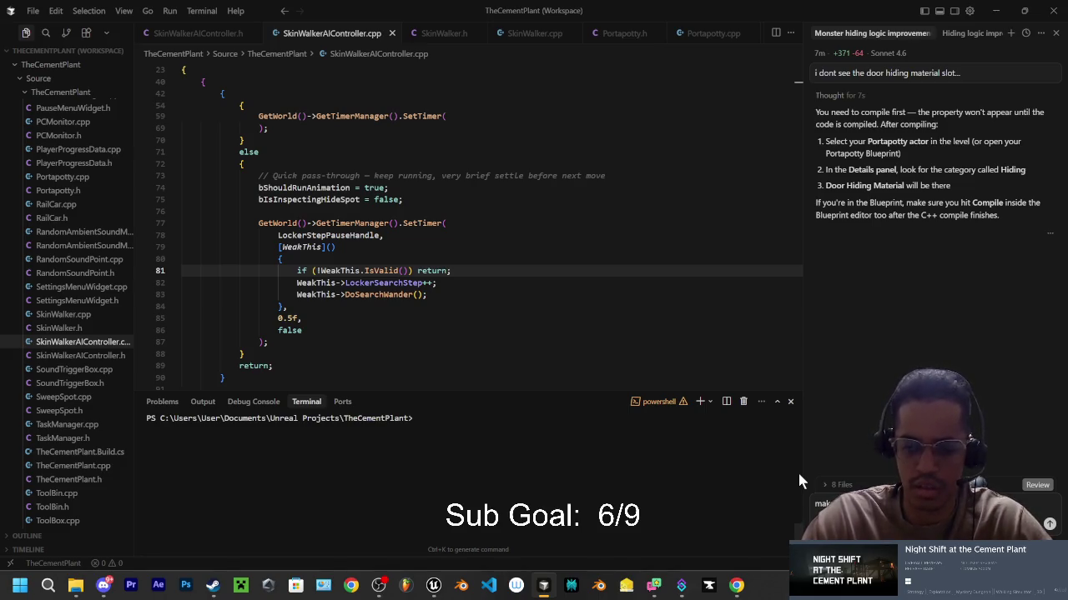
type("to t")
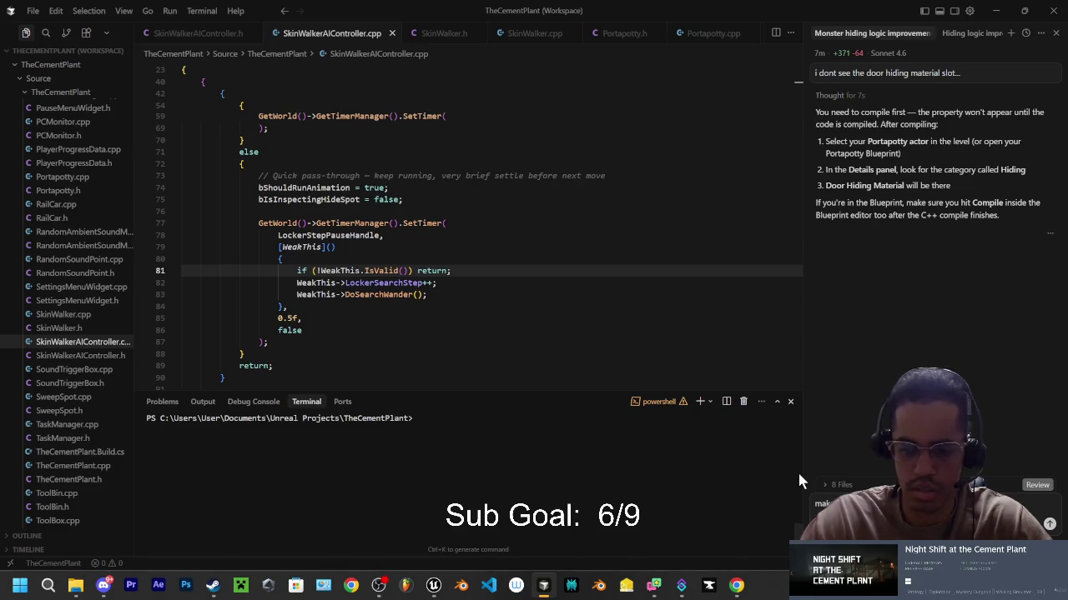
type("he portapotty door so it doe")
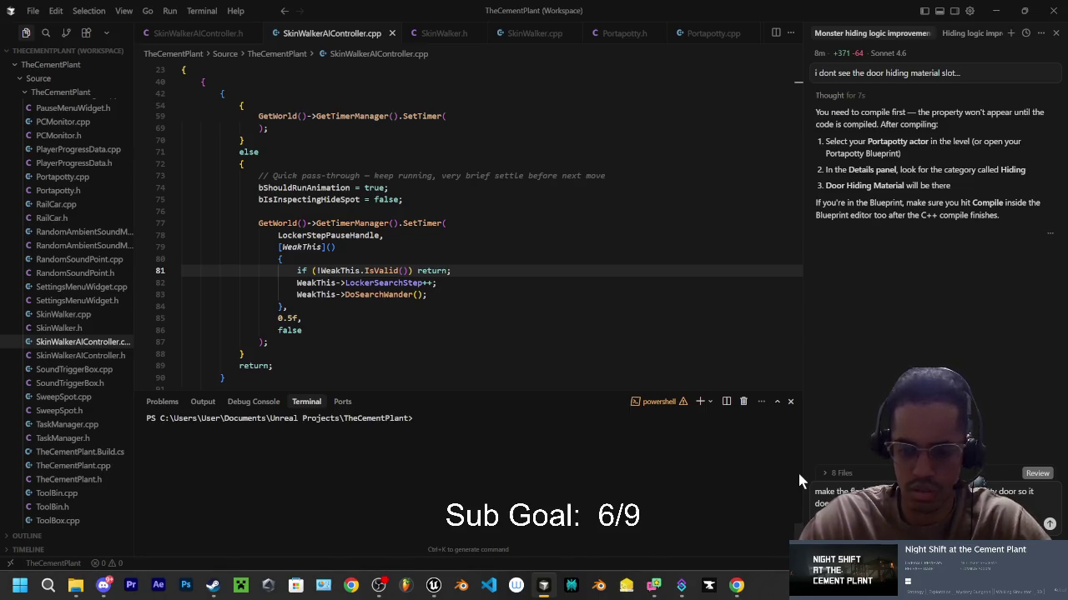
key("Return")
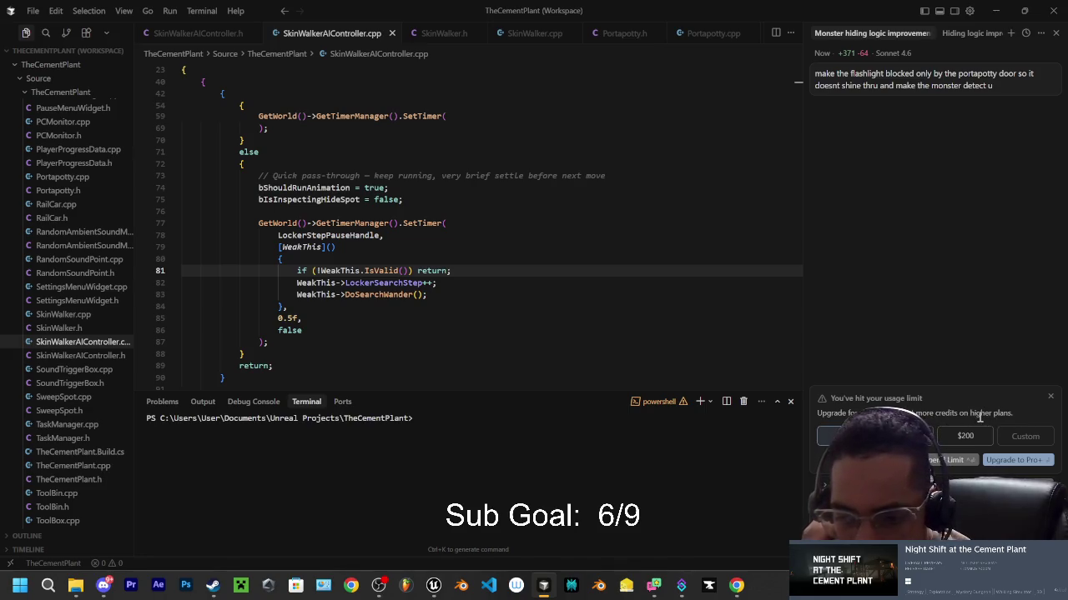
Step: Open the Pro+ upgrade from the usage-limit popup, set a spend limit, and view the $60.00/month checkout
left_click(1006, 466)
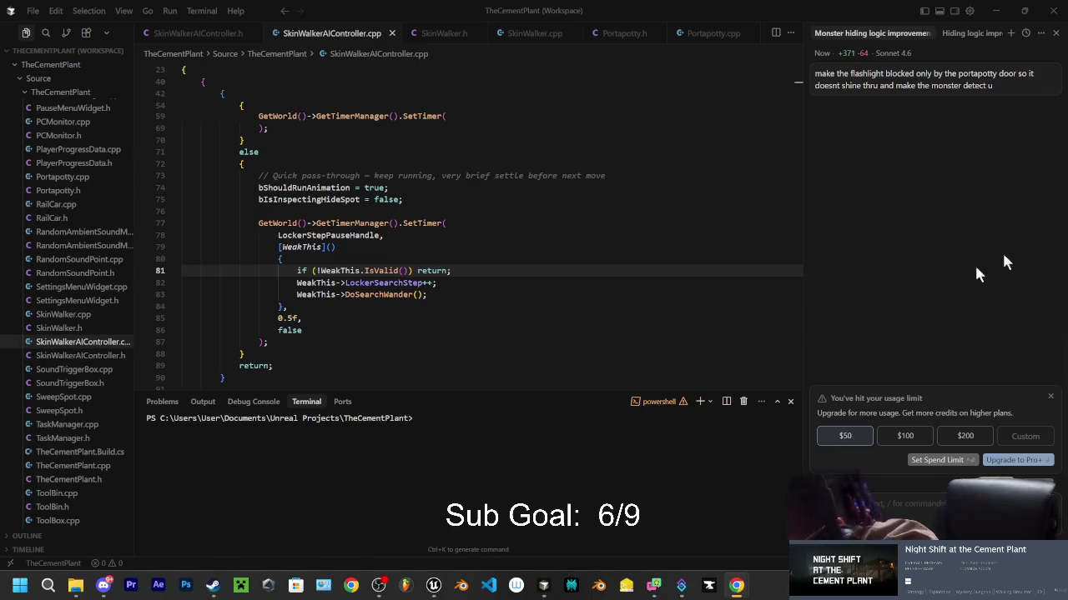
left_click(950, 465)
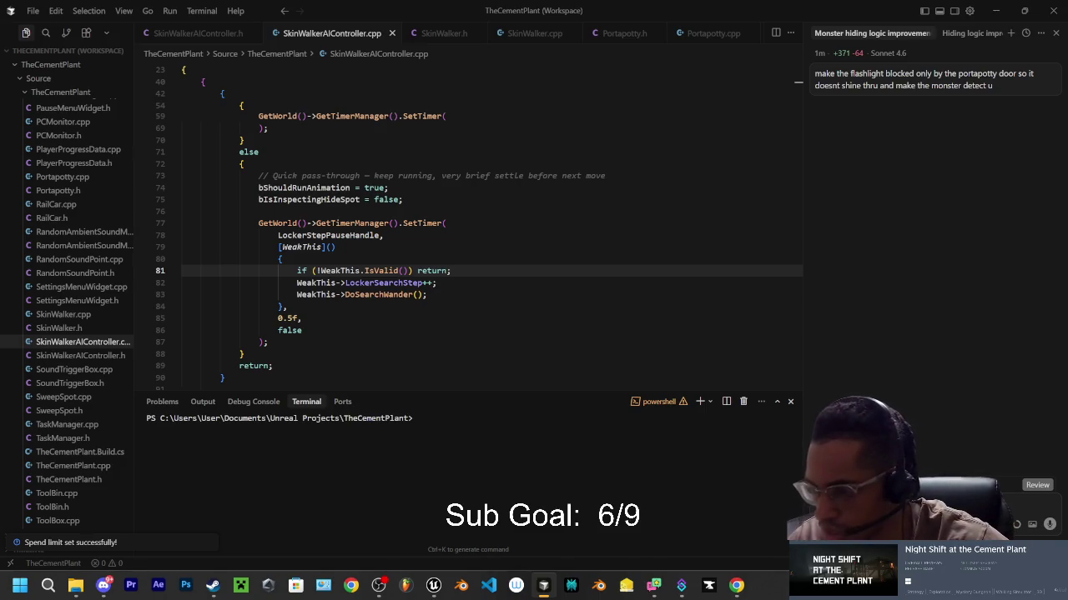
key("alt+Tab")
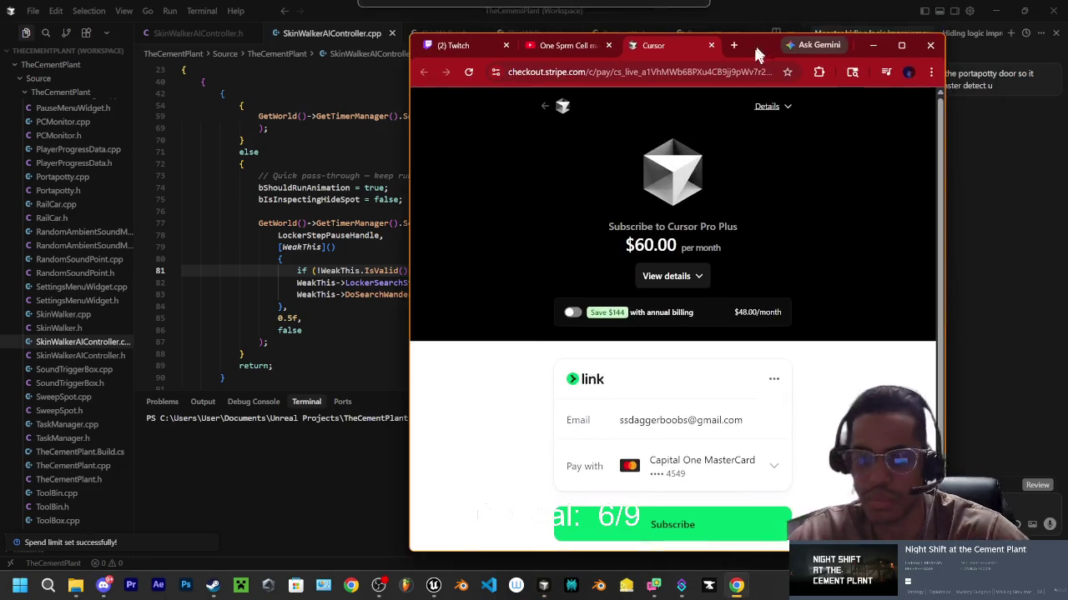
Step: Leave the Stripe checkout without subscribing and focus Cursor's assistant chat box
key("alt+Tab")
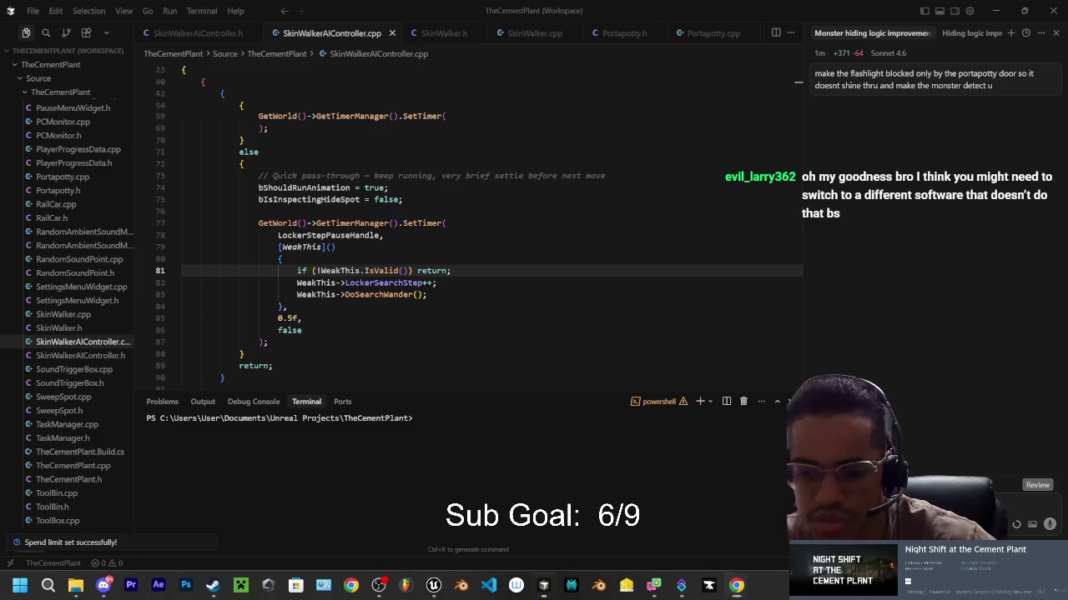
left_click(1000, 87)
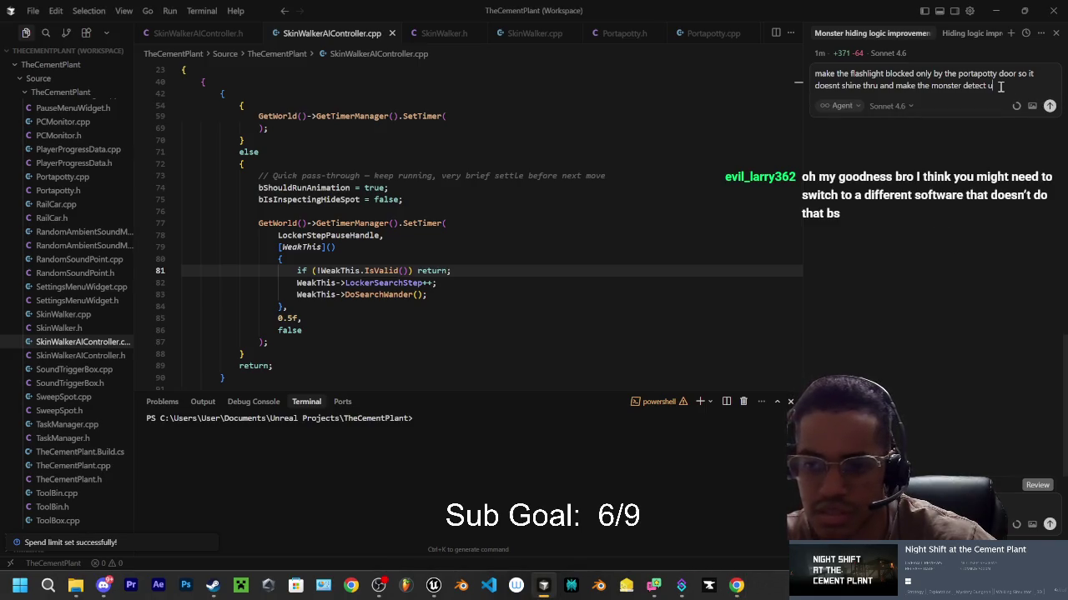
Step: Resend the flashlight-blocking request to the Cursor assistant, then bring up the cursor.com dashboard in Chrome
key("Return")
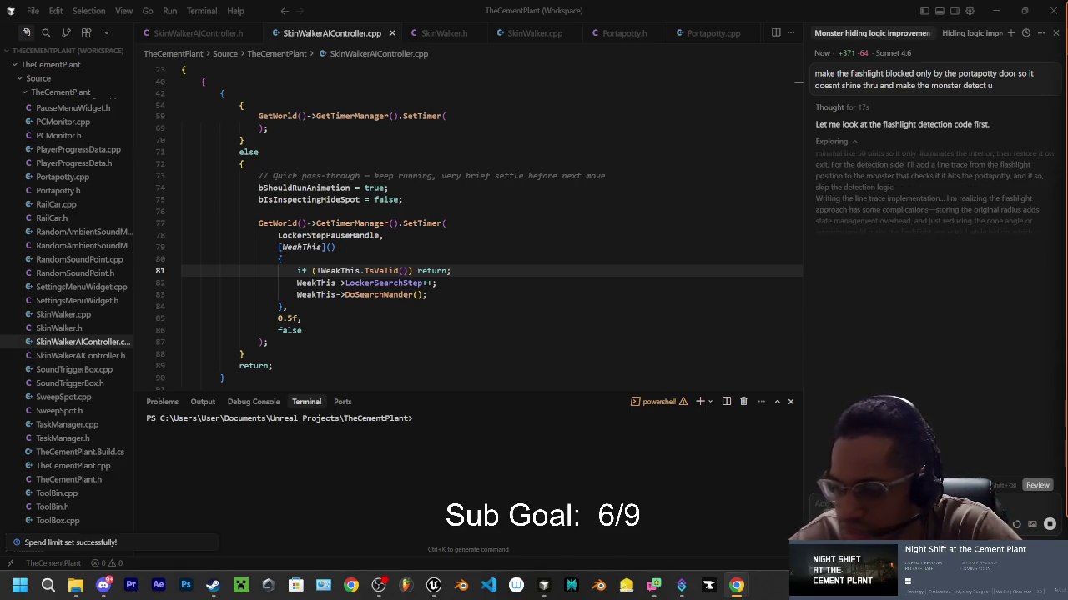
key("alt+Tab")
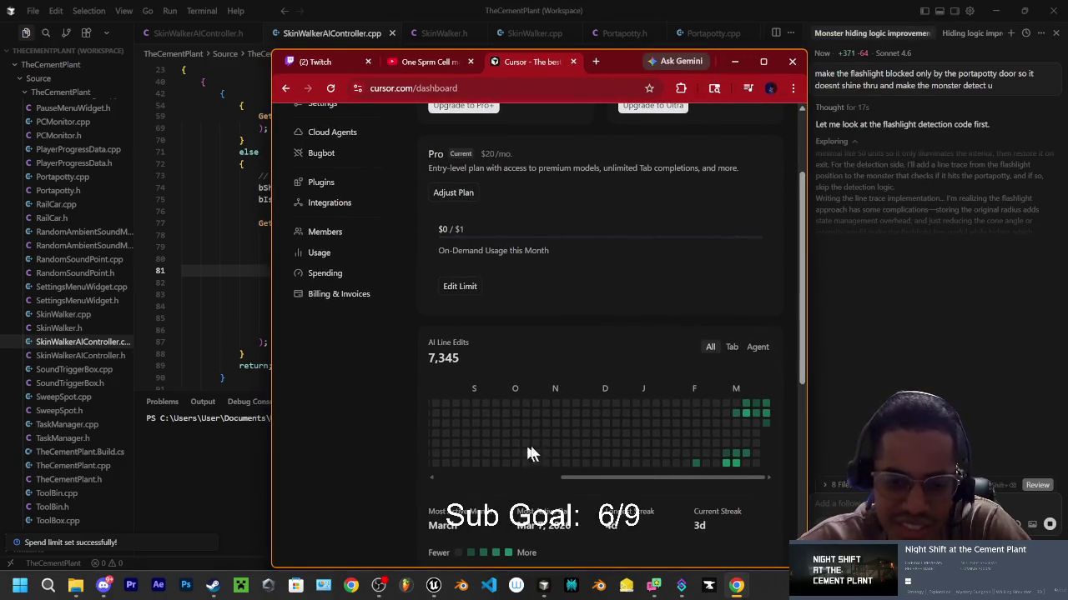
Step: Review the dashboard's plan, on-demand usage and AI line edits, then return to Chrome on the plan-selection page
scroll(527, 455, "down", 1)
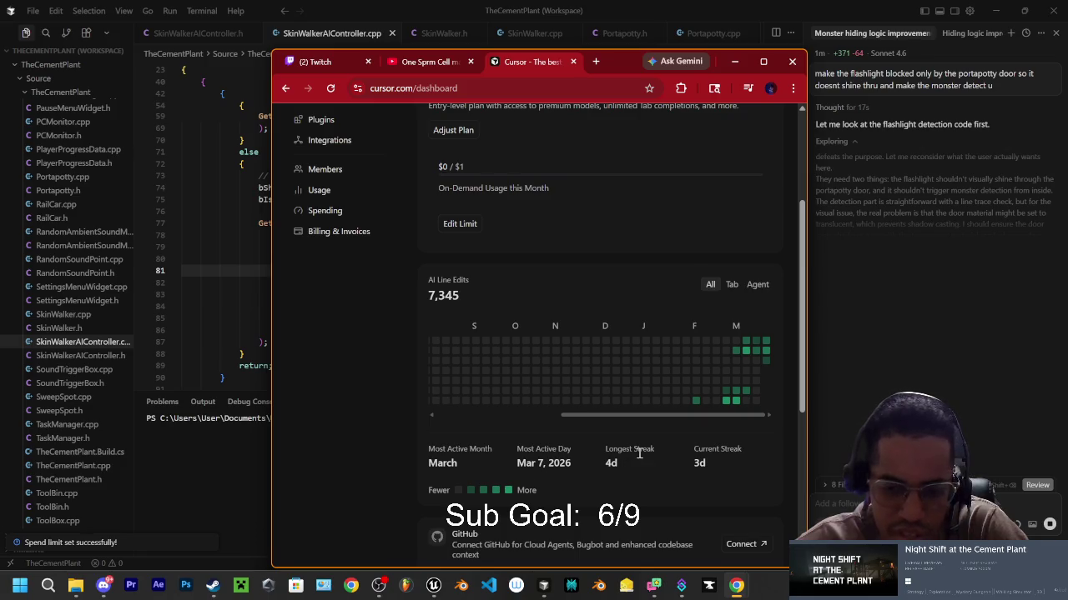
scroll(719, 450, "down", 2)
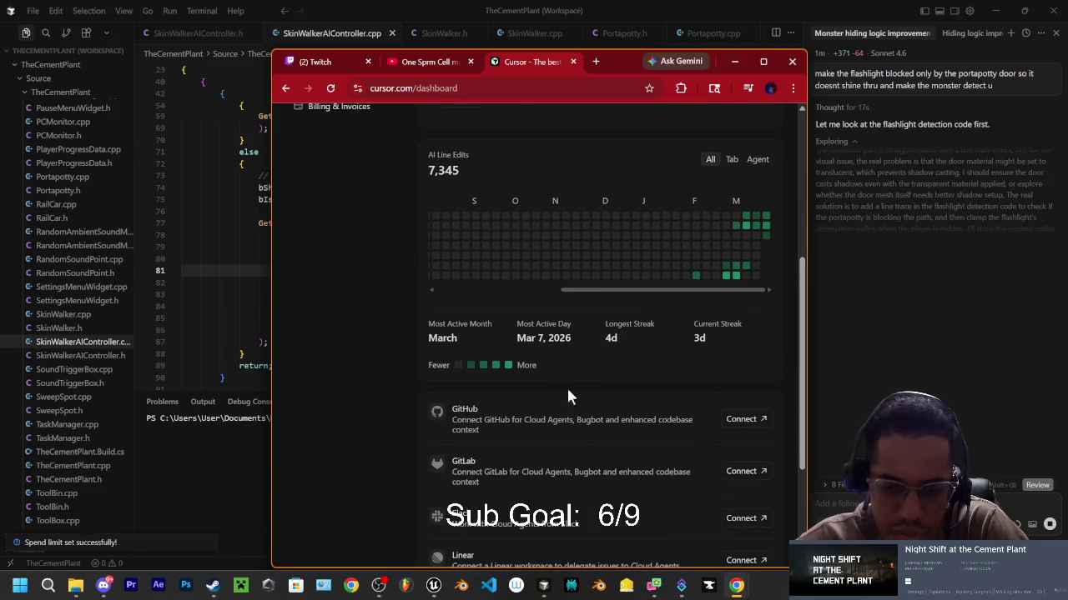
scroll(564, 386, "down", 1)
scroll(466, 404, "down", 3)
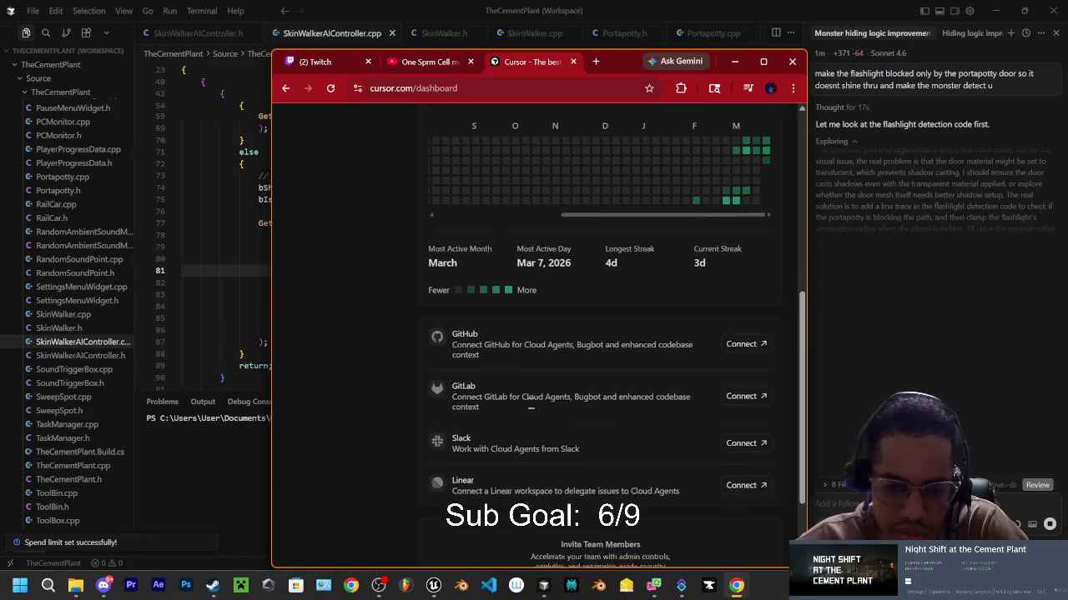
scroll(575, 438, "up", 10)
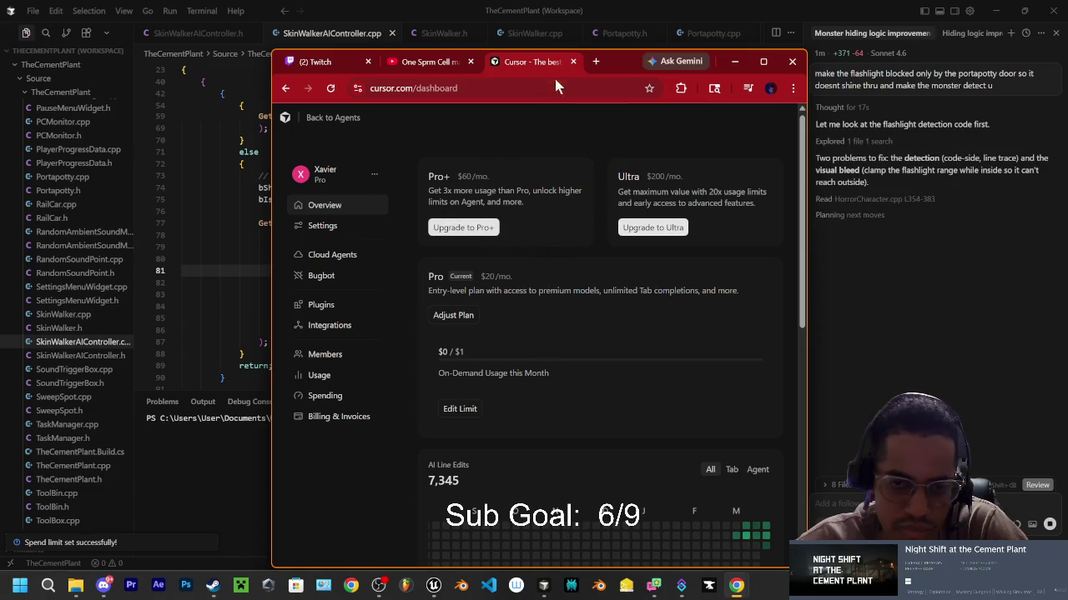
left_click(734, 61)
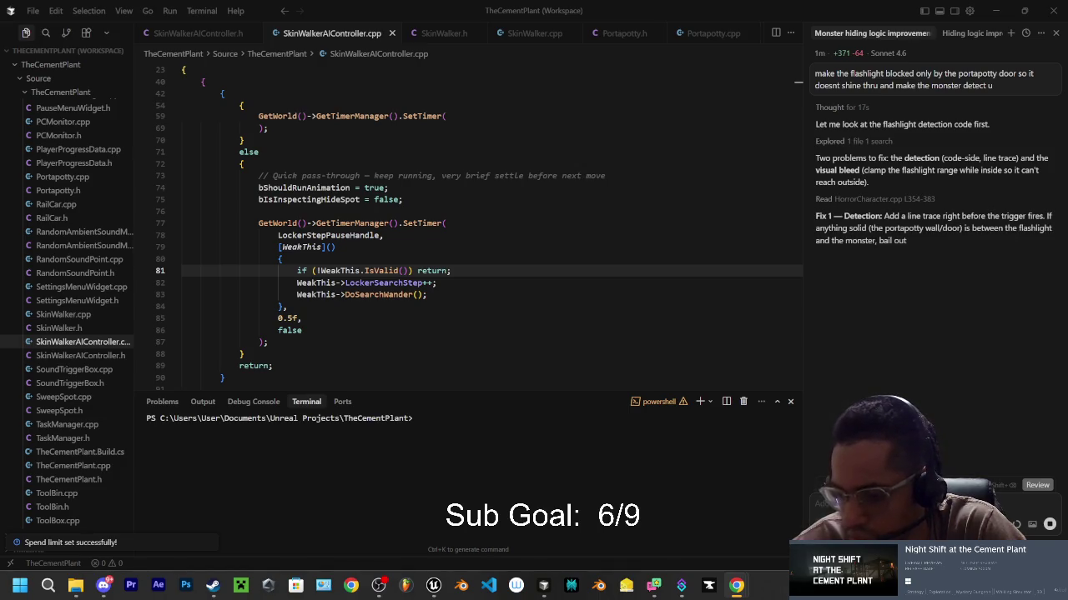
key("alt+Tab")
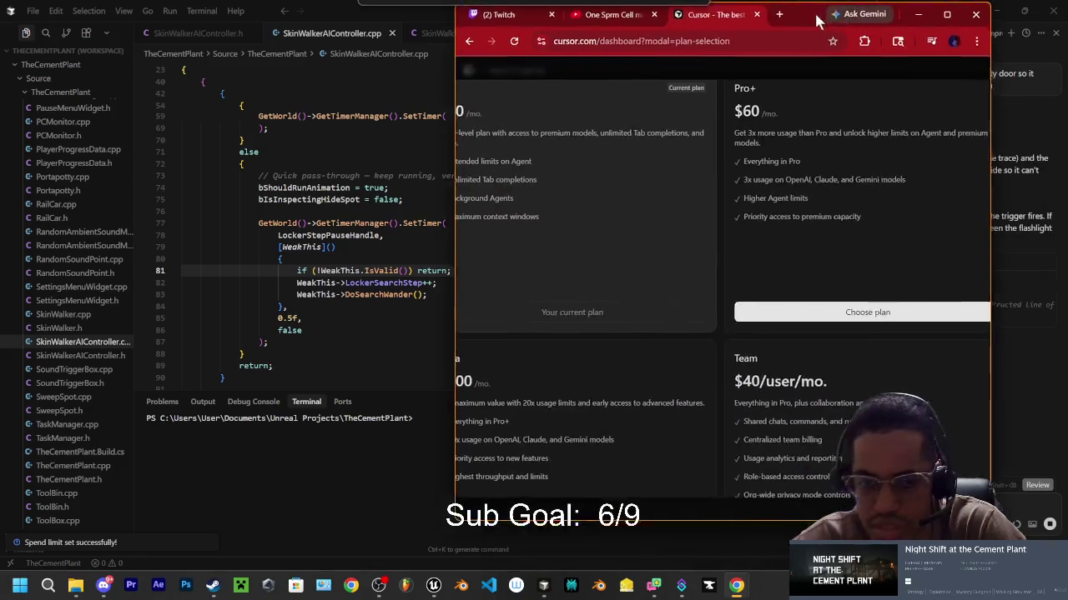
Step: Move and widen Chrome to compare the Pro, Pro+, Ultra and Team plans, then close the chooser and stay on Pro
left_click_drag(822, 21, 705, 49)
left_click_drag(338, 275, 168, 276)
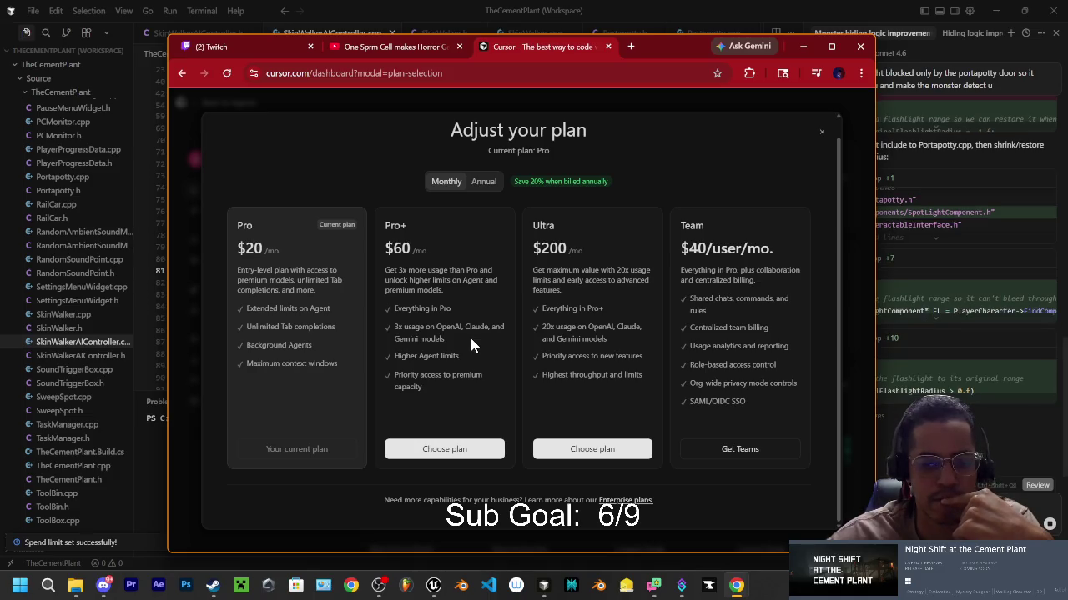
left_click(822, 134)
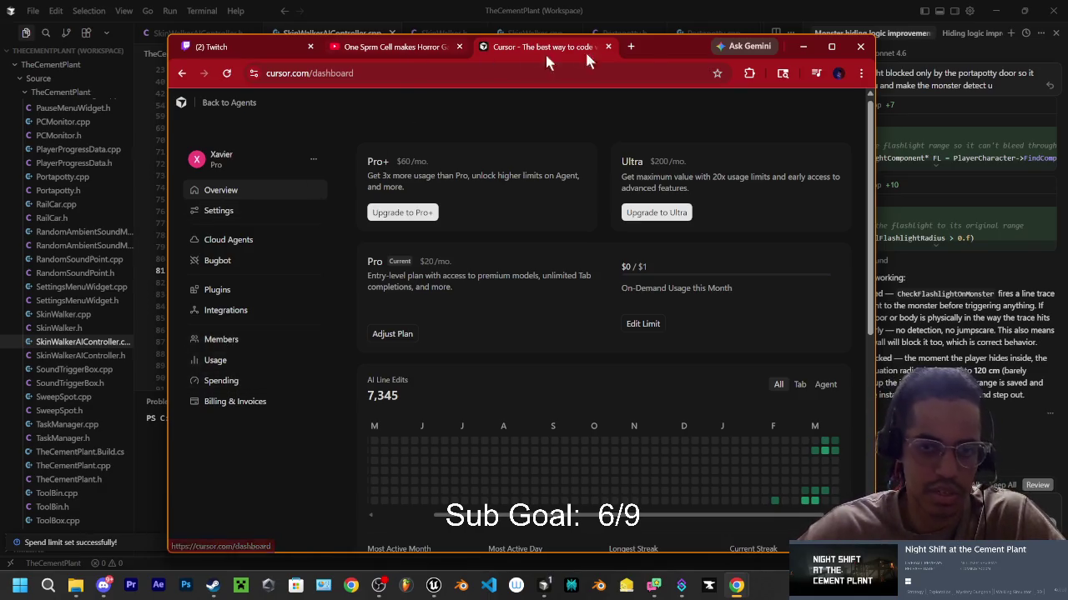
Step: Minimize Chrome so the Cursor editor with SkinWalkerAIController.cpp is showing
left_click(803, 46)
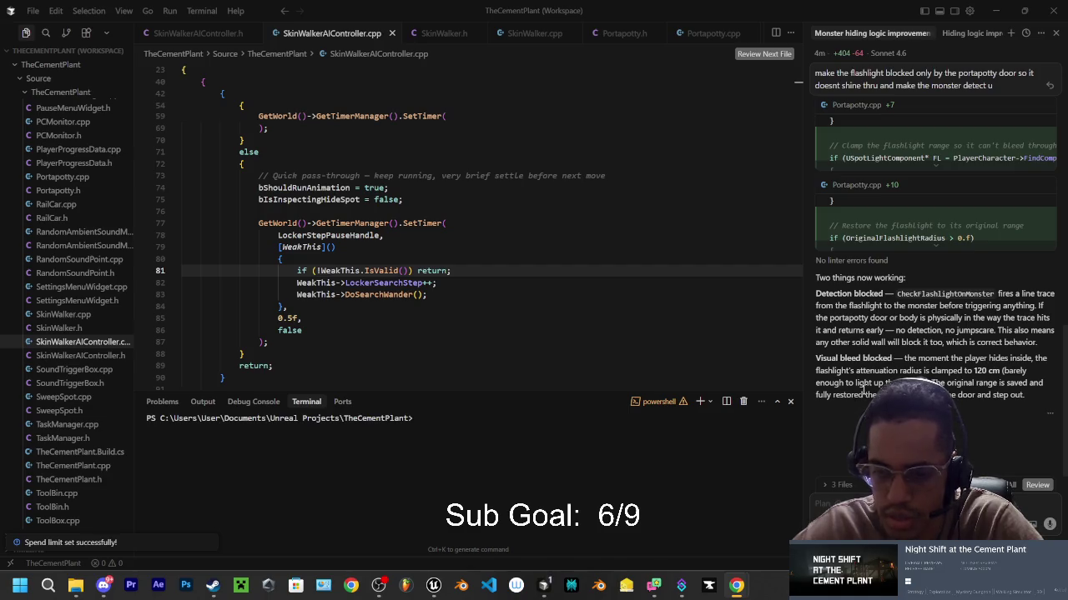
Step: Scroll the Cursor chat to reread the Fix 1/Fix 2 flashlight explanation and its summary
scroll(847, 293, "up", 10)
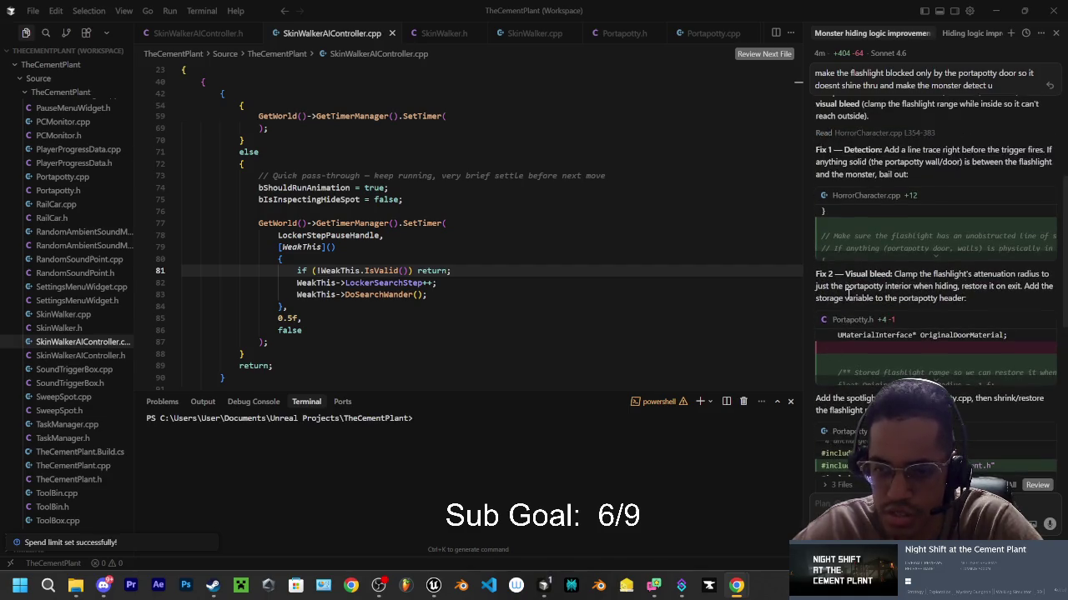
scroll(886, 285, "up", 4)
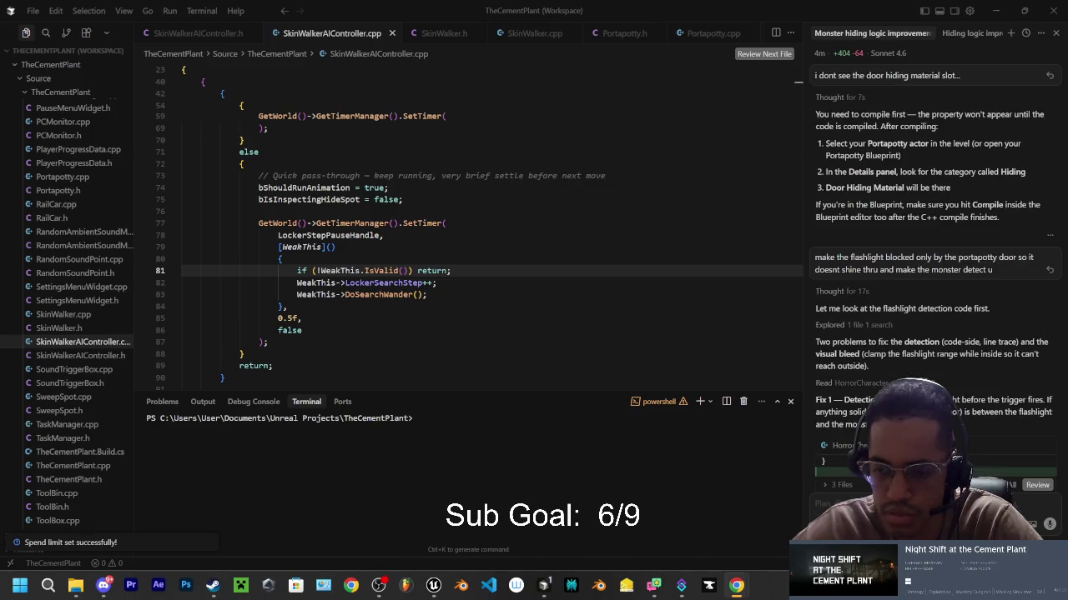
key("alt+Tab")
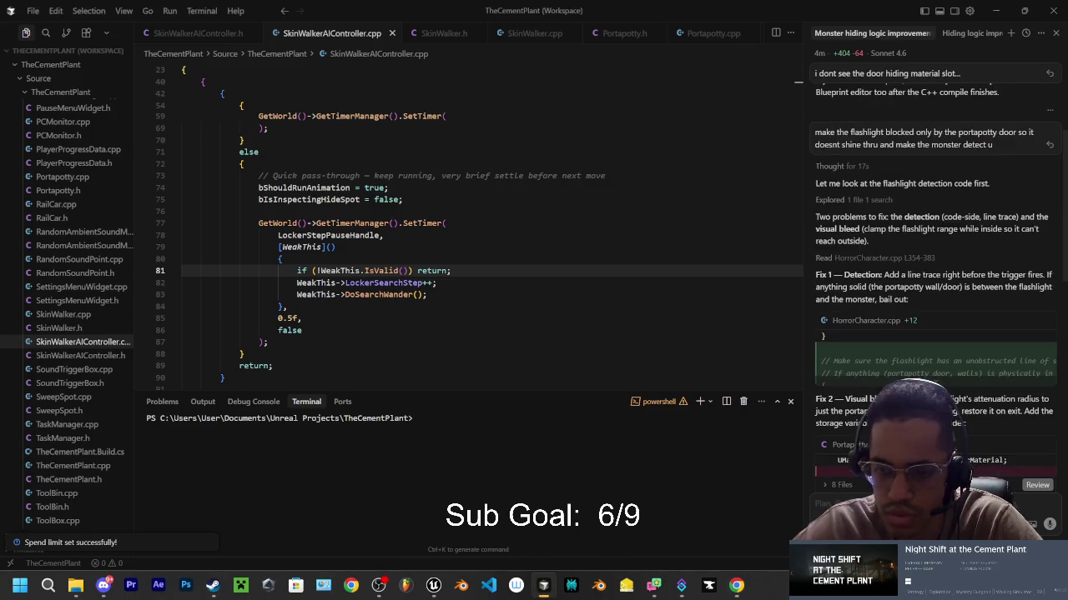
scroll(934, 250, "down", 5)
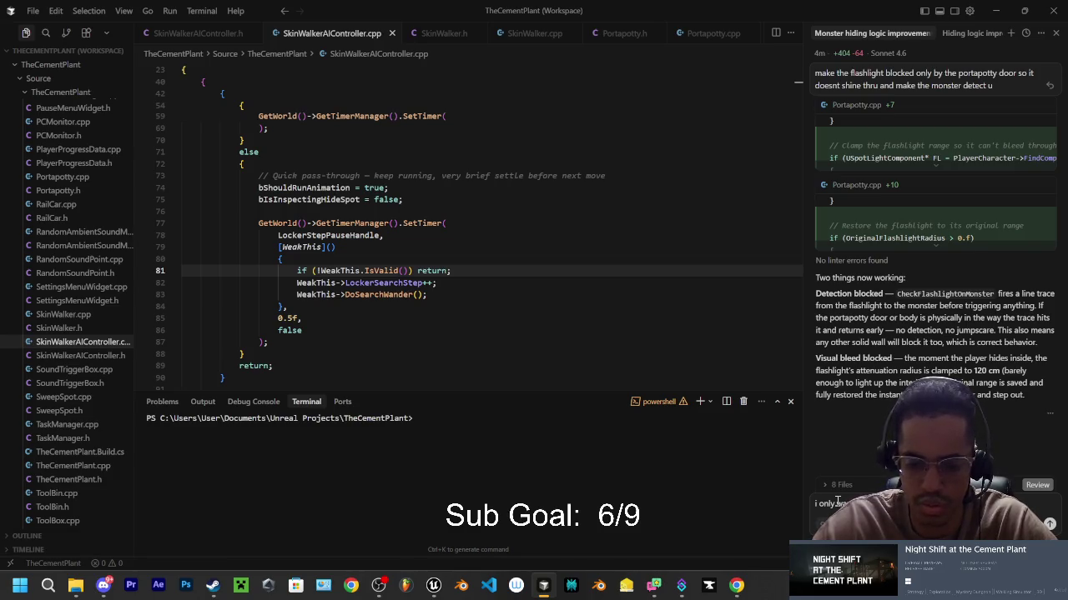
type("i only")
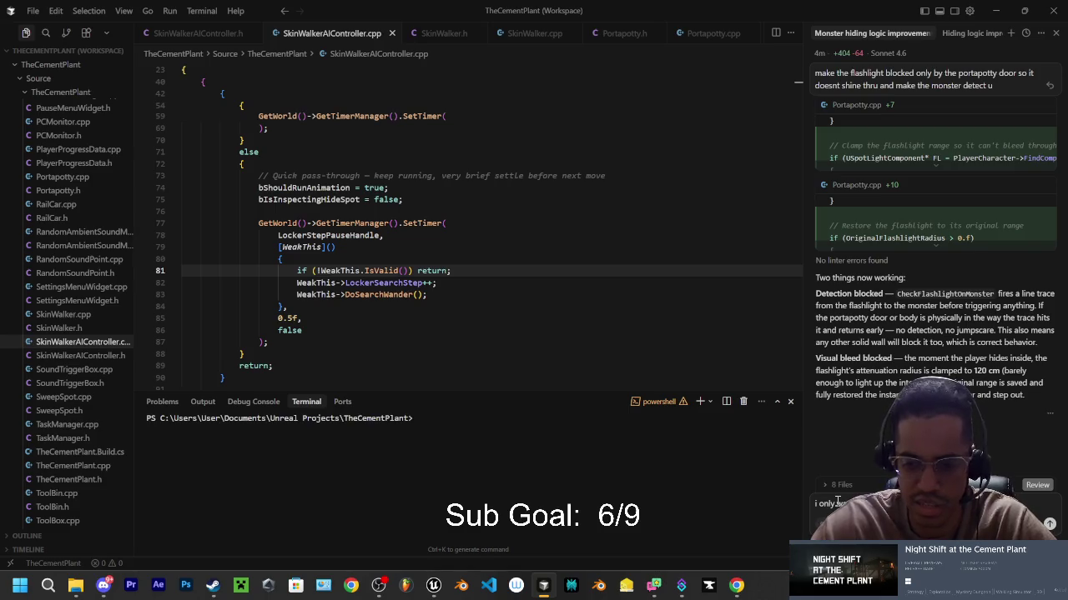
Step: Send the portapotty-door-only request, then Live Code compile the game code into a linked patch
key("Return")
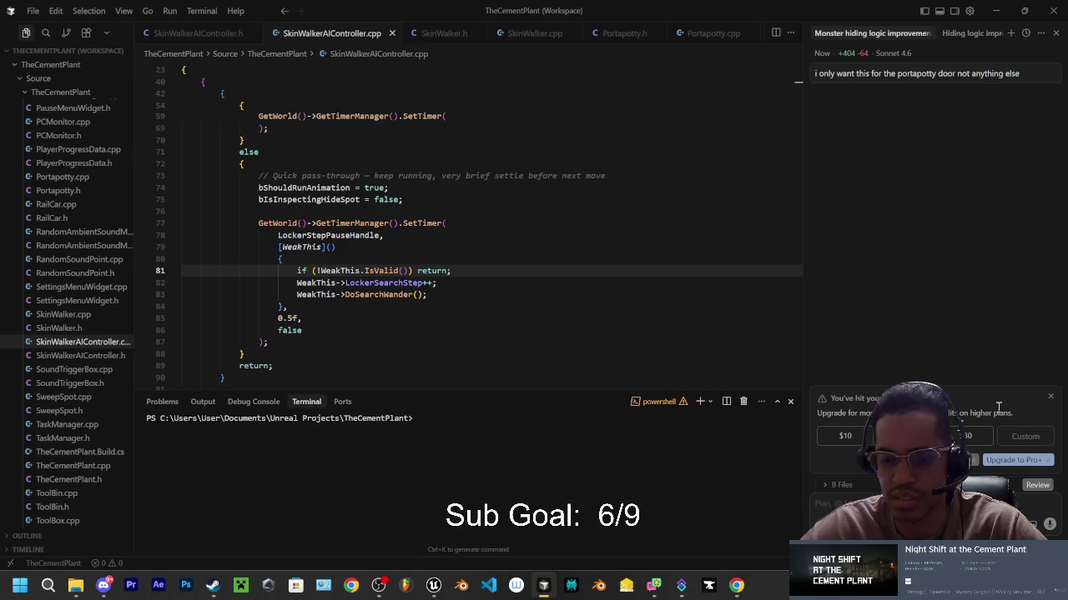
mouse_move(543, 588)
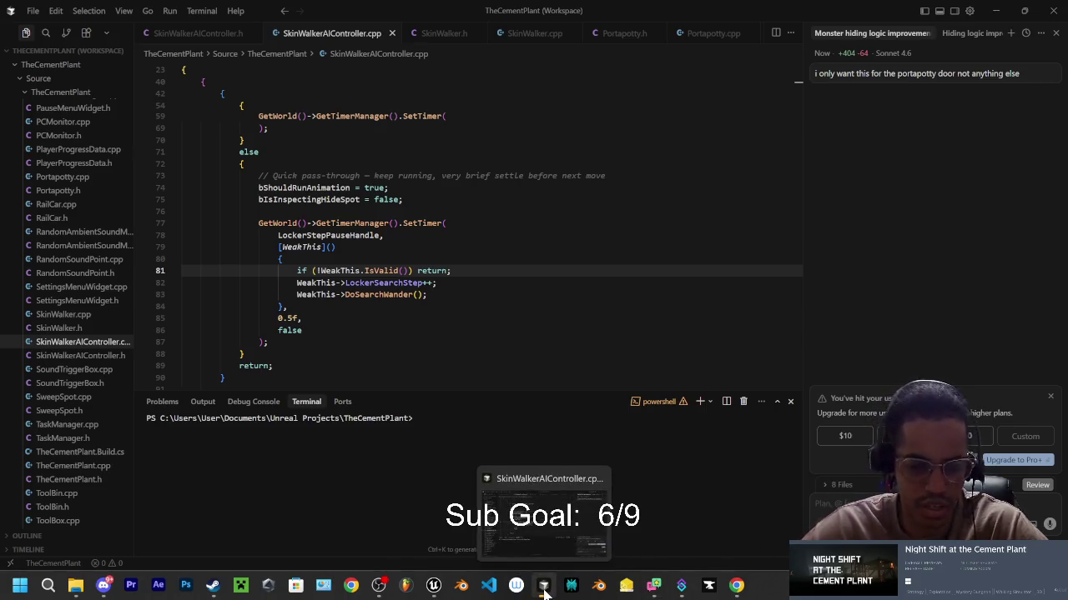
mouse_move(434, 587)
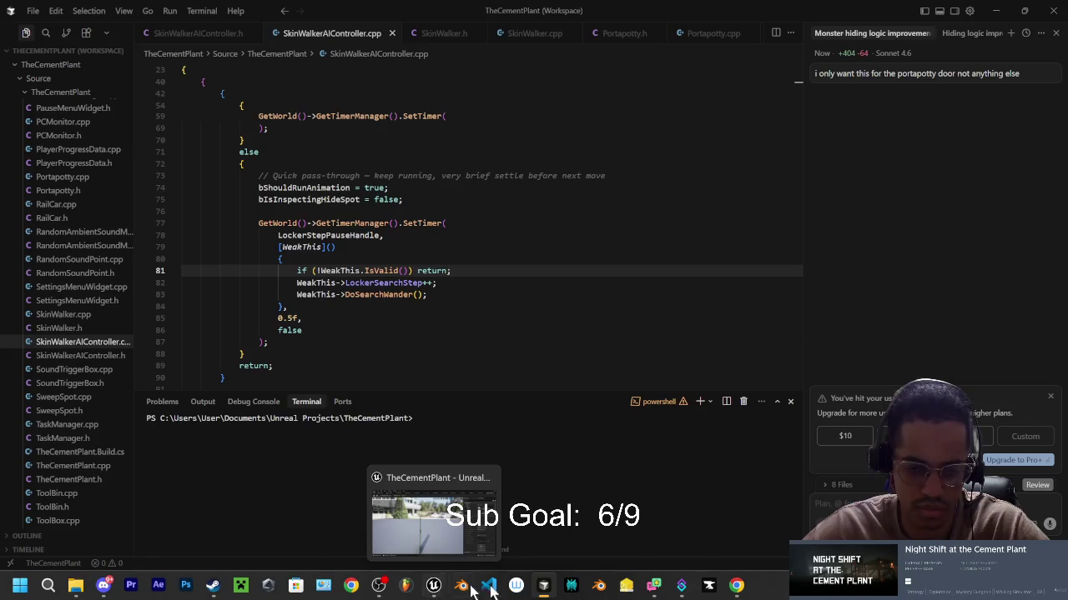
left_click(658, 356)
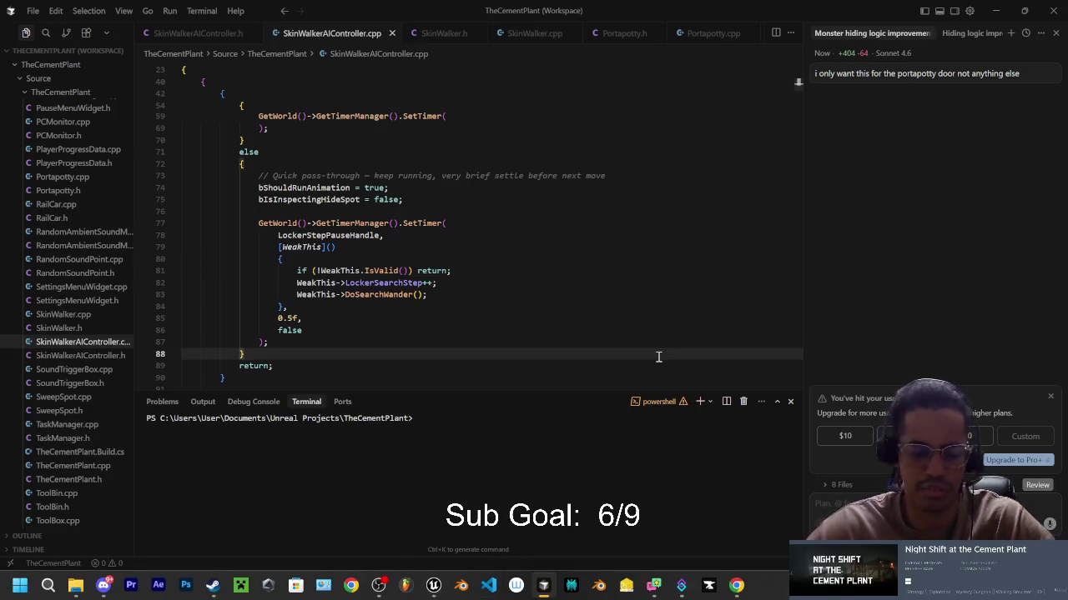
key("ctrl+alt+F11")
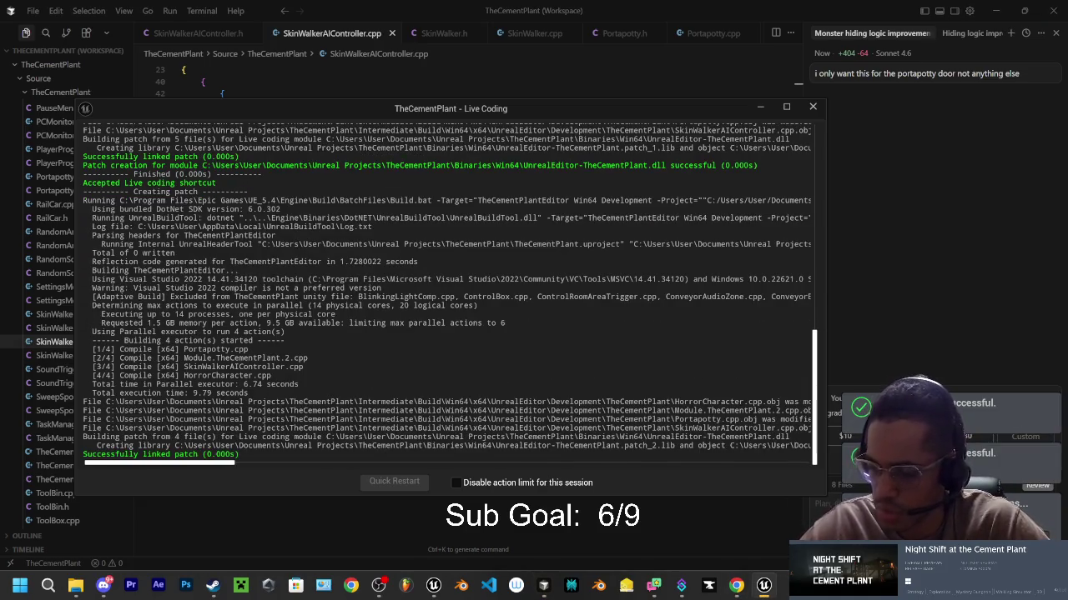
Step: Play the CementPlant level, walk up the lit metal walkway toward the door, and hide in a locker
key("alt+Tab")
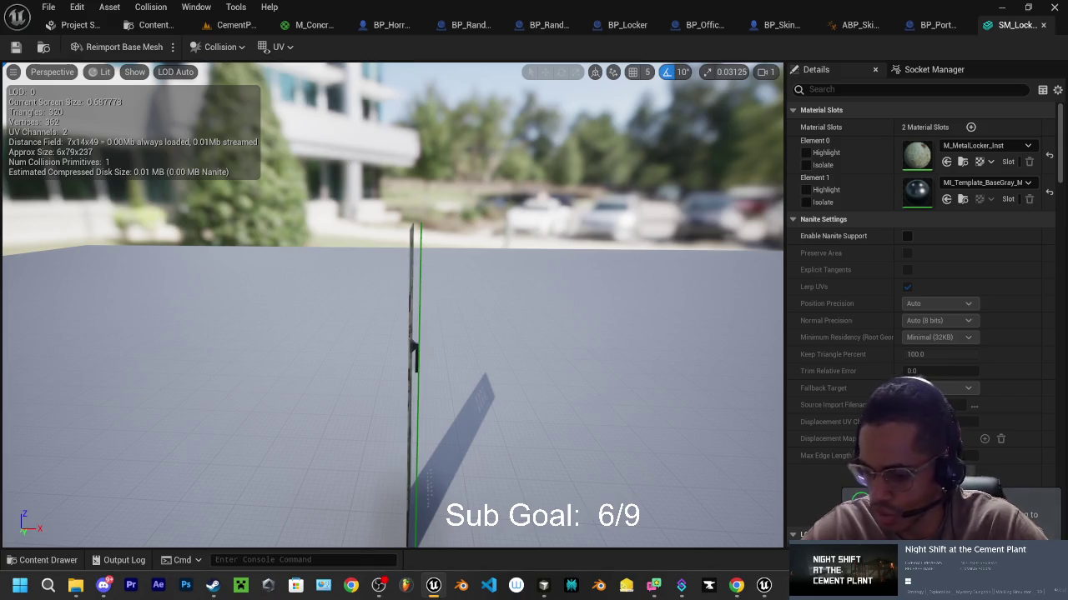
left_click(237, 25)
left_click(307, 47)
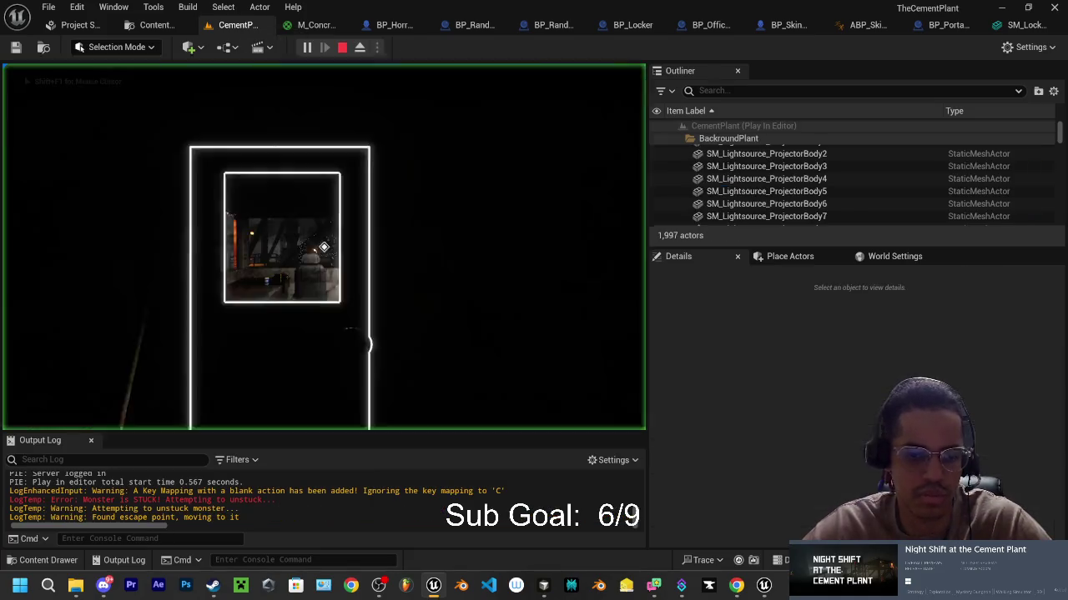
key("w")
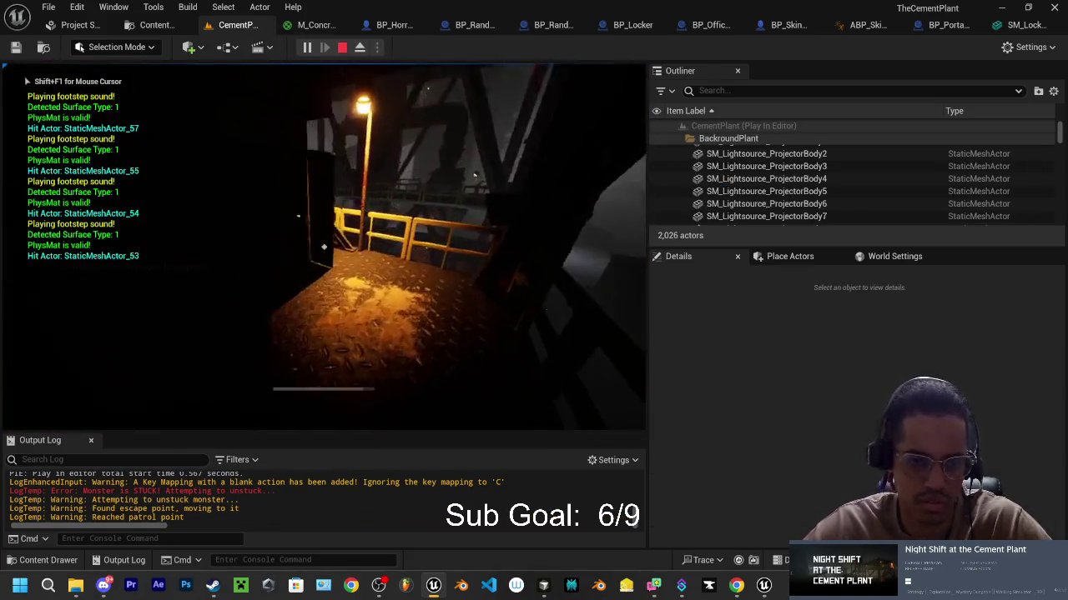
key("w")
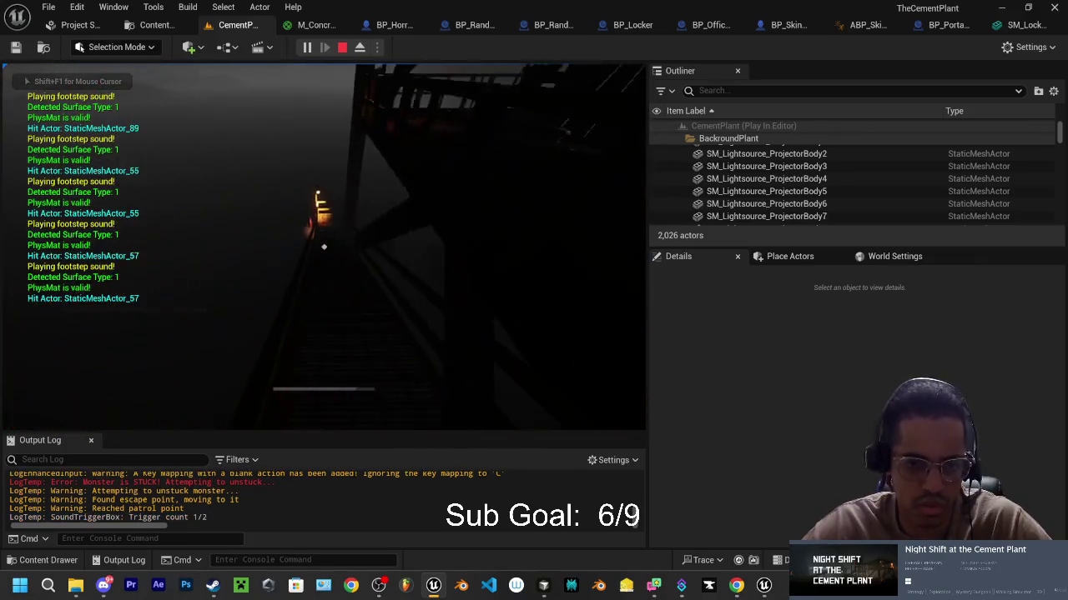
key("w")
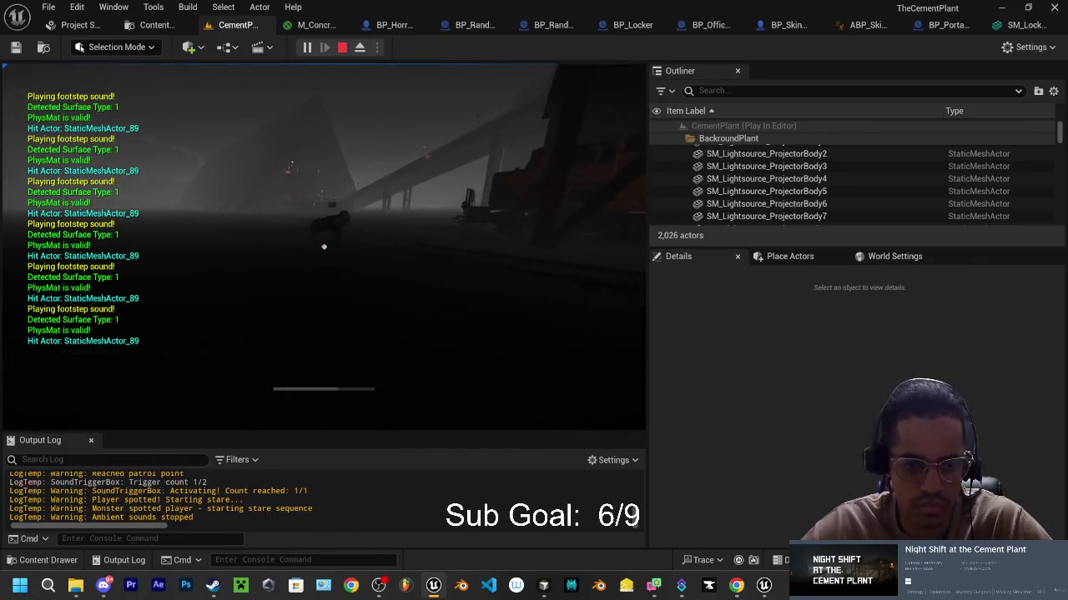
key("w")
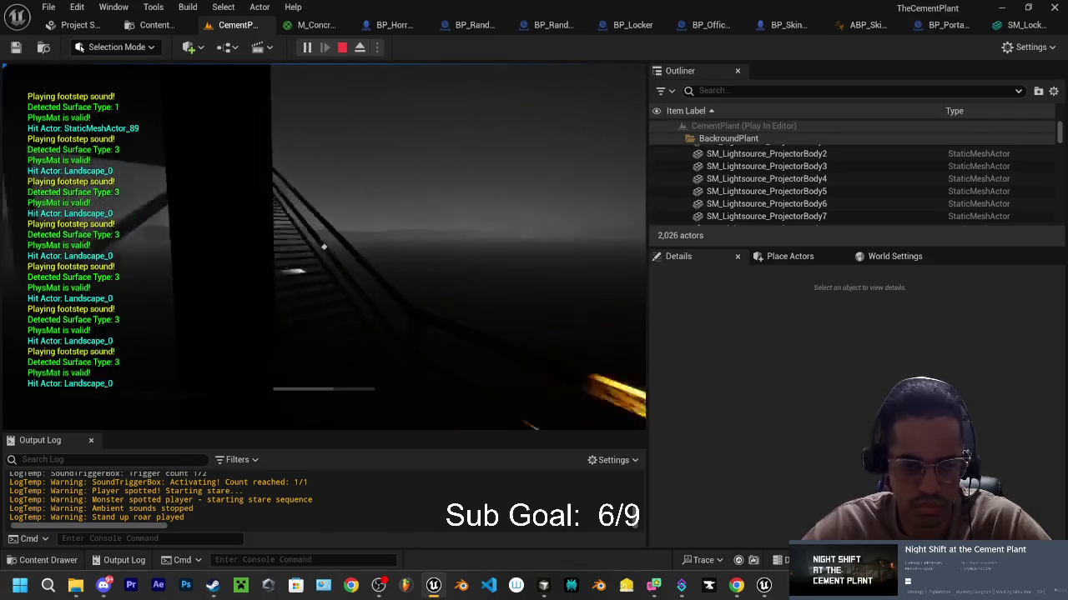
key("w")
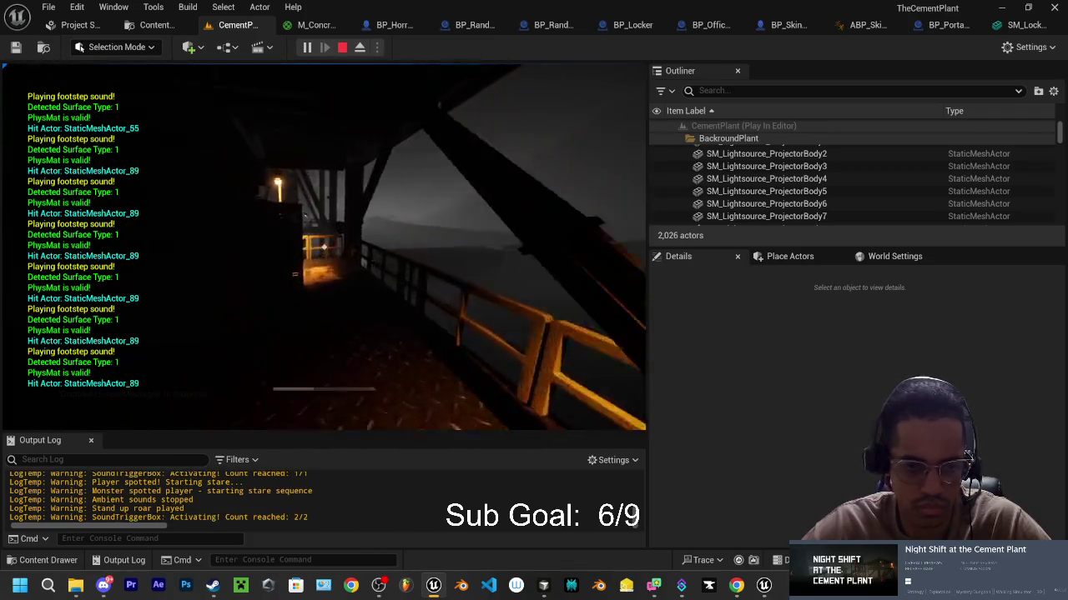
key("e")
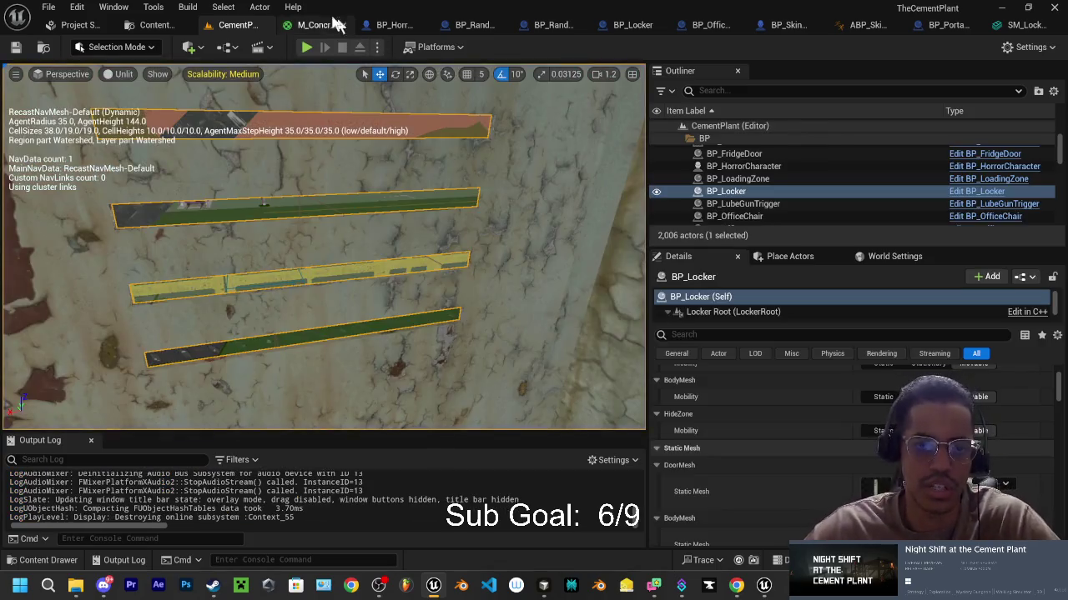
Step: Open the SM_Locker mesh editor and shrink the height of the locker's collision box
left_click(315, 24)
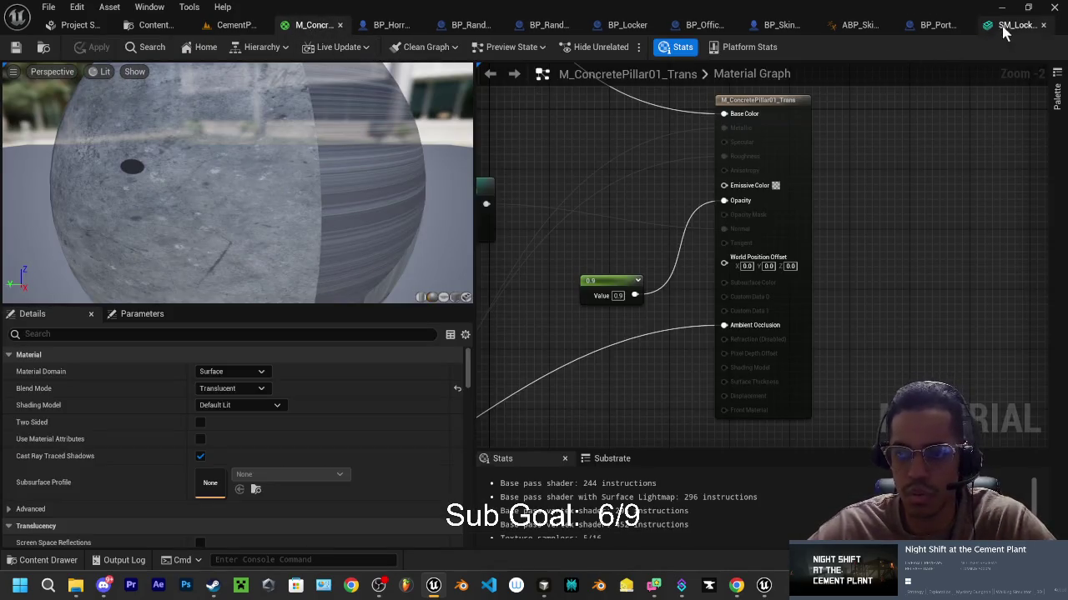
left_click(1016, 25)
scroll(539, 226, "up", 3)
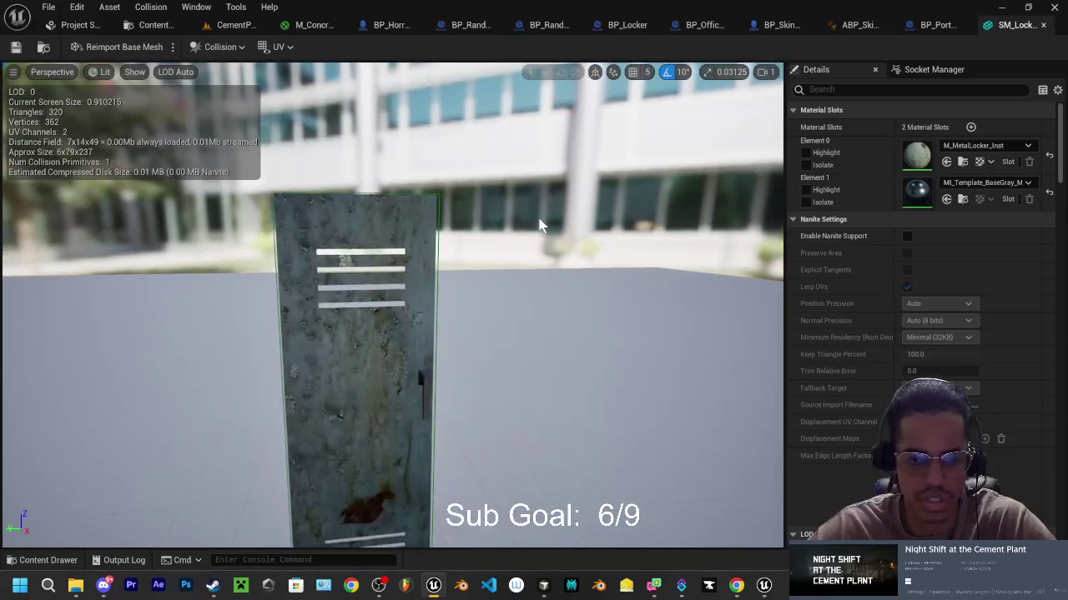
left_click(440, 244)
mouse_move(439, 244)
left_mouse_down()
mouse_move(400, 250)
mouse_move(367, 275)
mouse_move(456, 242)
left_mouse_up()
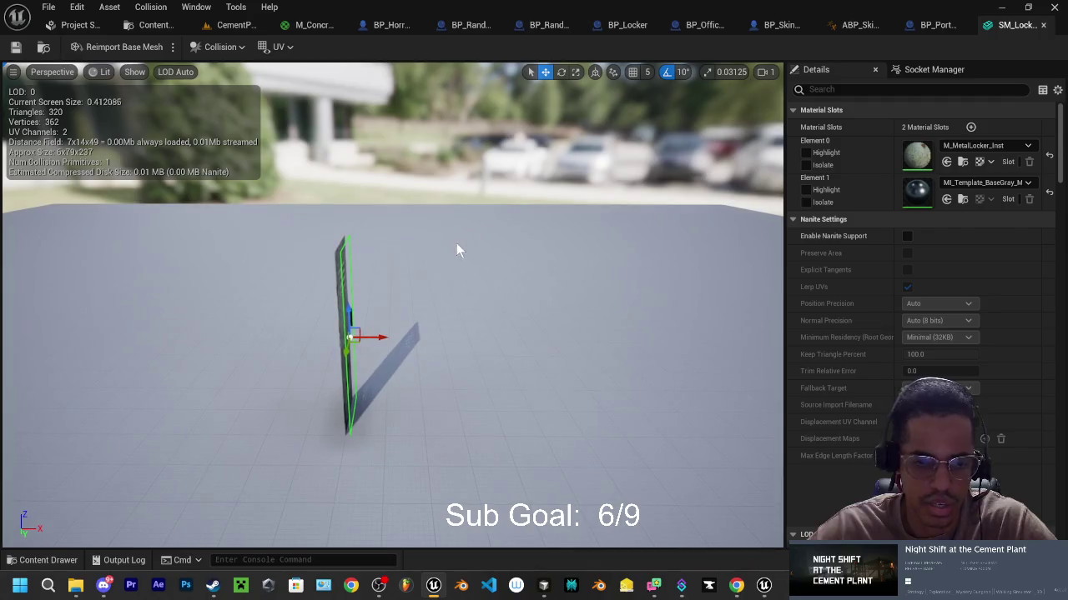
key("r")
mouse_move(348, 314)
left_mouse_down()
mouse_move(379, 344)
mouse_move(409, 253)
left_mouse_up()
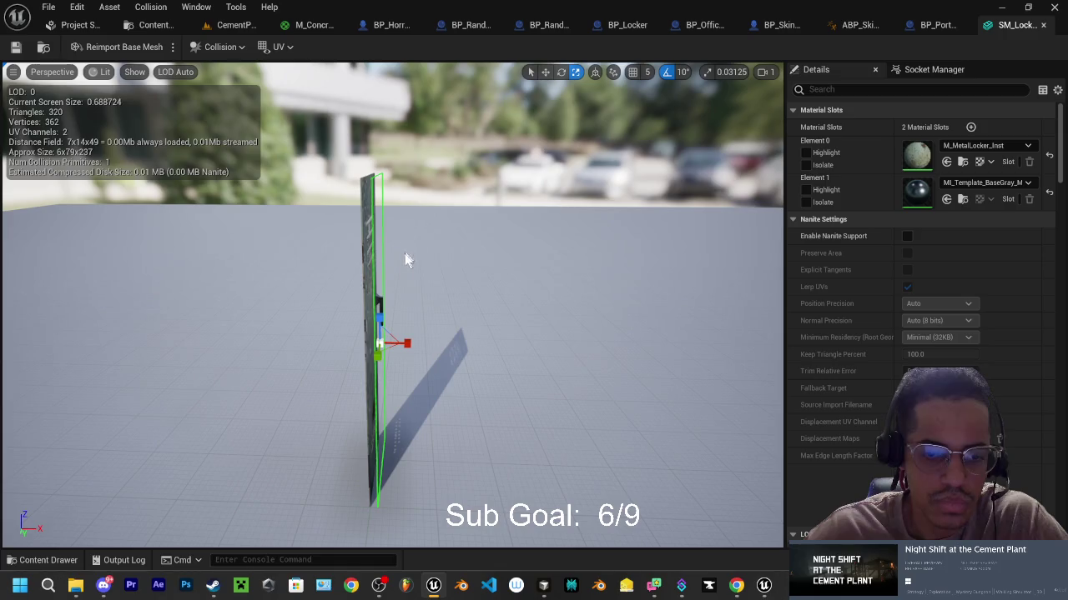
mouse_move(379, 319)
left_mouse_down()
mouse_move(380, 355)
mouse_move(392, 250)
mouse_move(380, 321)
left_mouse_up()
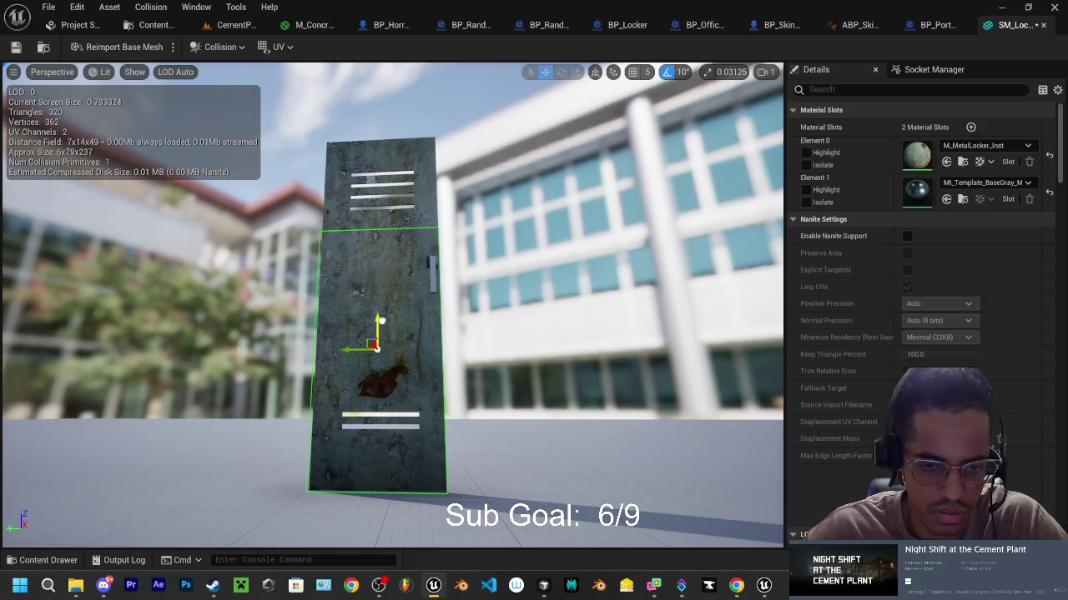
left_click_drag(380, 320, 382, 320)
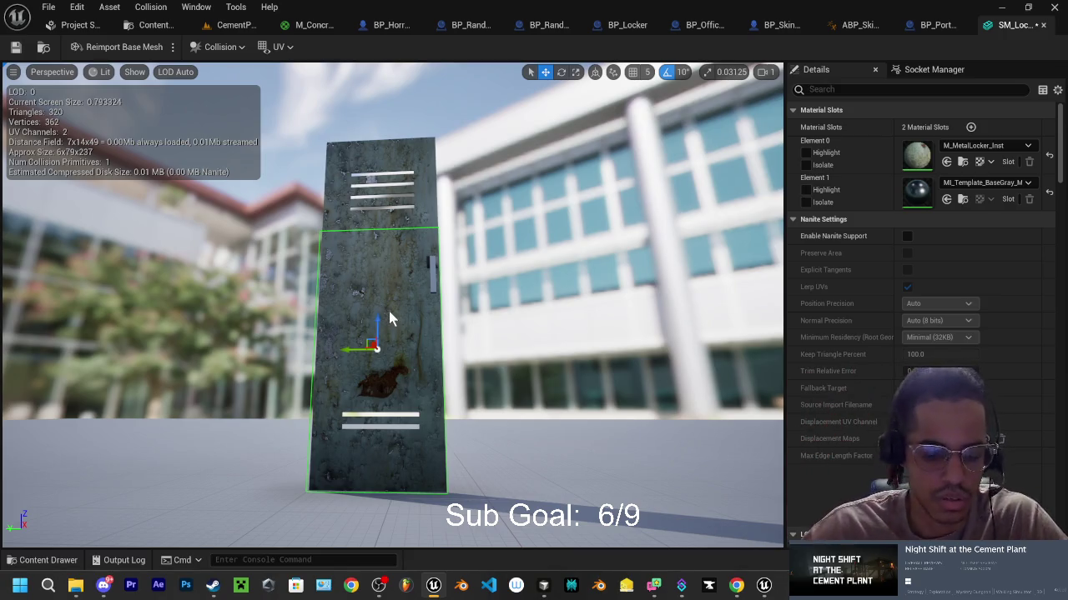
Step: Alt-drag a copy of the collision box and raise it higher up the locker
mouse_move(377, 324)
left_mouse_down()
mouse_move(376, 213)
mouse_move(398, 164)
mouse_move(389, 205)
mouse_move(358, 213)
mouse_move(400, 200)
mouse_move(351, 208)
mouse_move(367, 212)
left_mouse_up()
key("e")
key("r")
mouse_move(472, 168)
left_mouse_down()
mouse_move(500, 171)
mouse_move(471, 167)
mouse_move(450, 84)
left_mouse_up()
key("w")
left_click_drag(274, 367, 284, 413)
left_click_drag(392, 308, 393, 239)
key("e")
key("w")
key("w")
key("f")
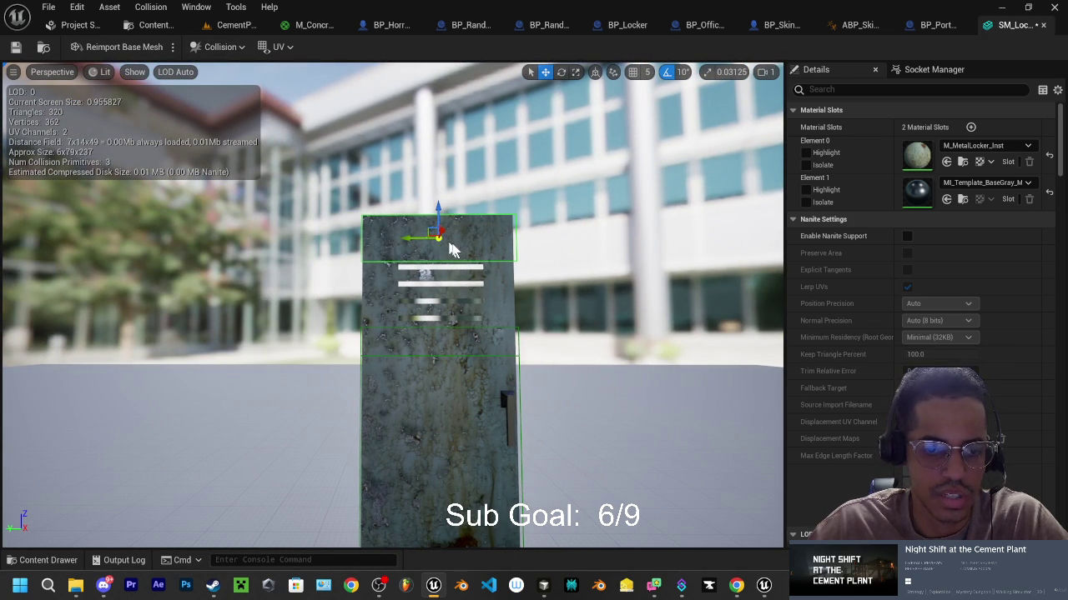
Step: Tilt the copied collision box by 20 degrees and shorten it vertically
key("e")
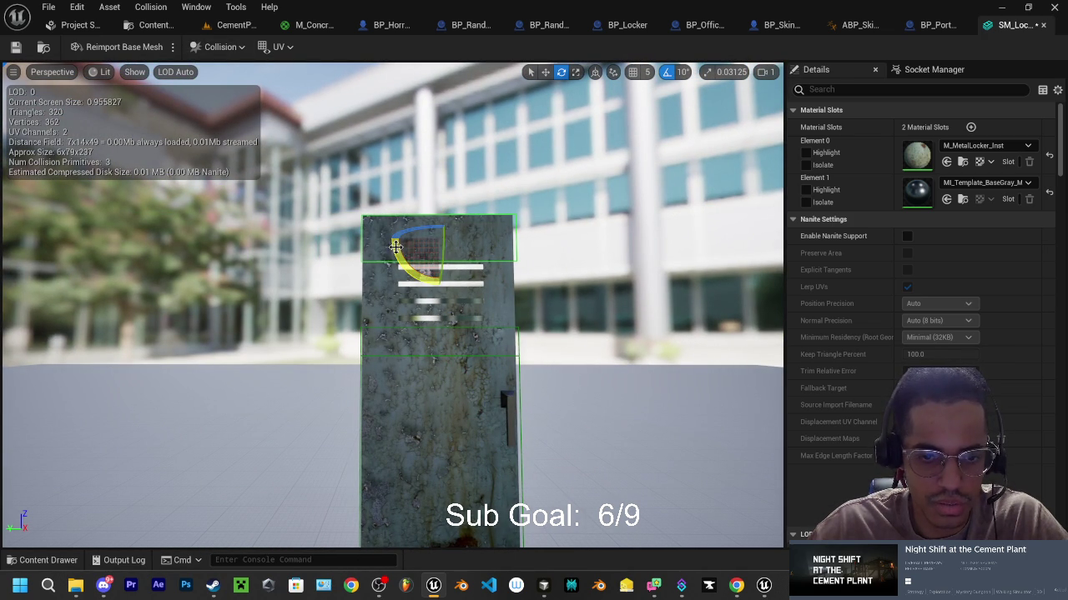
mouse_move(398, 250)
left_mouse_down()
mouse_move(425, 273)
mouse_move(410, 238)
left_mouse_up()
key("w")
key("e")
mouse_move(407, 300)
left_mouse_down()
mouse_move(421, 312)
mouse_move(408, 265)
left_mouse_up()
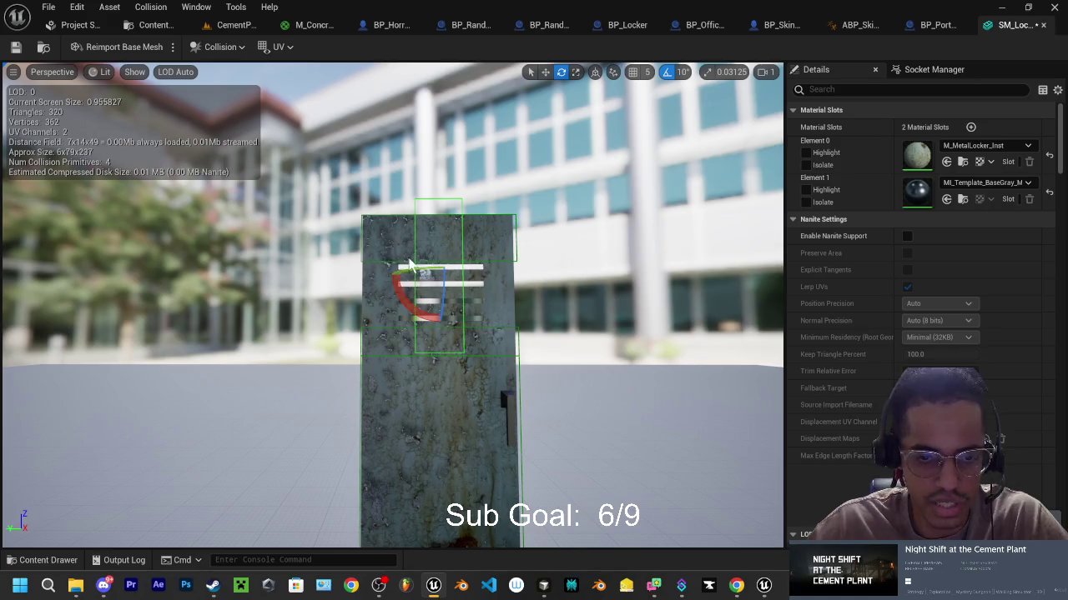
key("r")
mouse_move(439, 303)
left_mouse_down()
mouse_move(434, 337)
mouse_move(390, 311)
mouse_move(343, 309)
mouse_move(359, 319)
mouse_move(353, 310)
mouse_move(479, 312)
left_mouse_up()
Step: Reposition the final collision box on the locker and go back to the CementPlant level
key("w")
key("e")
key("r")
key("w")
mouse_move(560, 325)
left_mouse_down()
mouse_move(617, 325)
mouse_move(560, 325)
mouse_move(539, 313)
left_mouse_up()
key("e")
key("w")
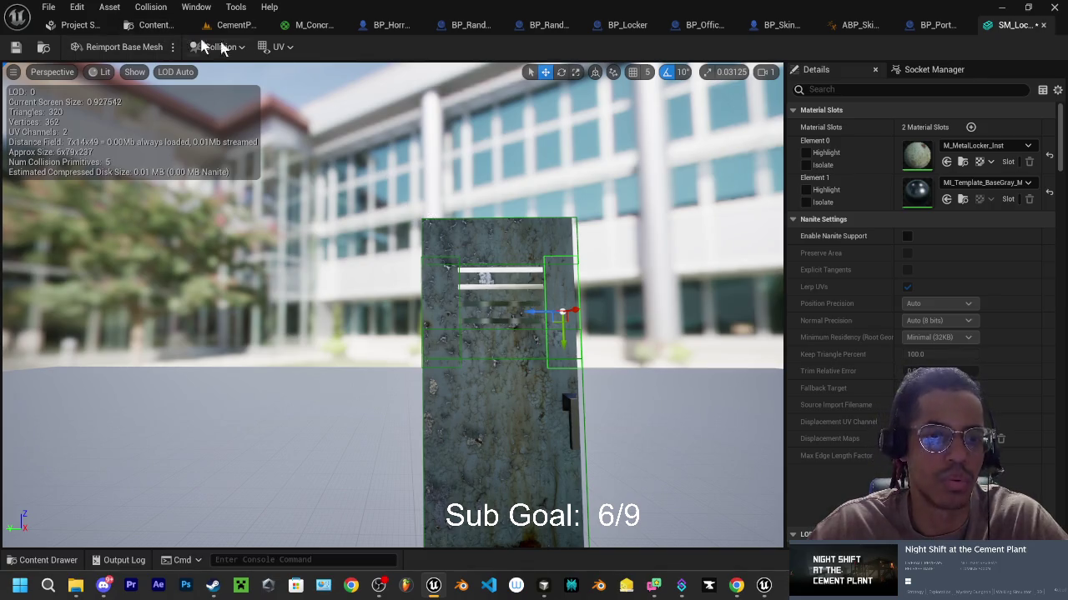
left_click(237, 25)
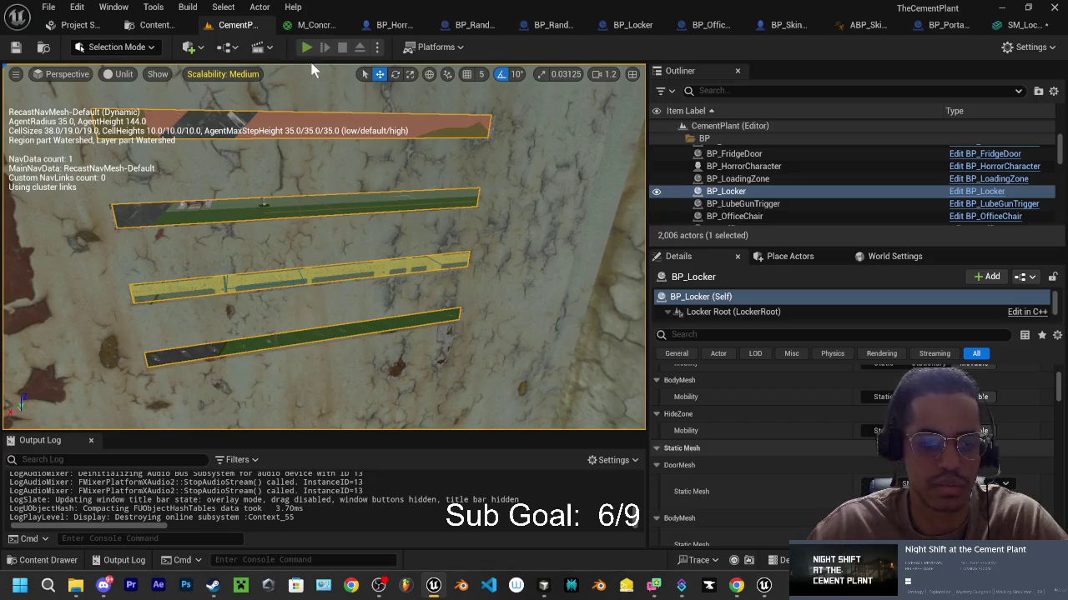
Step: Playtest again, hide in the locker, stop play, and frame BP_Locker in the viewport
left_click(307, 46)
key("w")
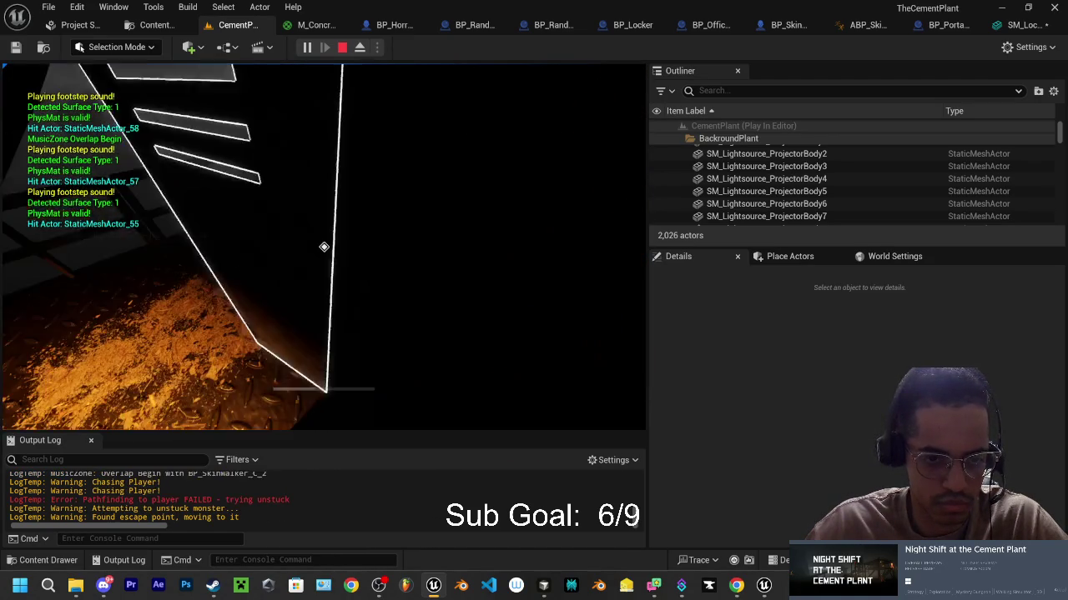
key("e")
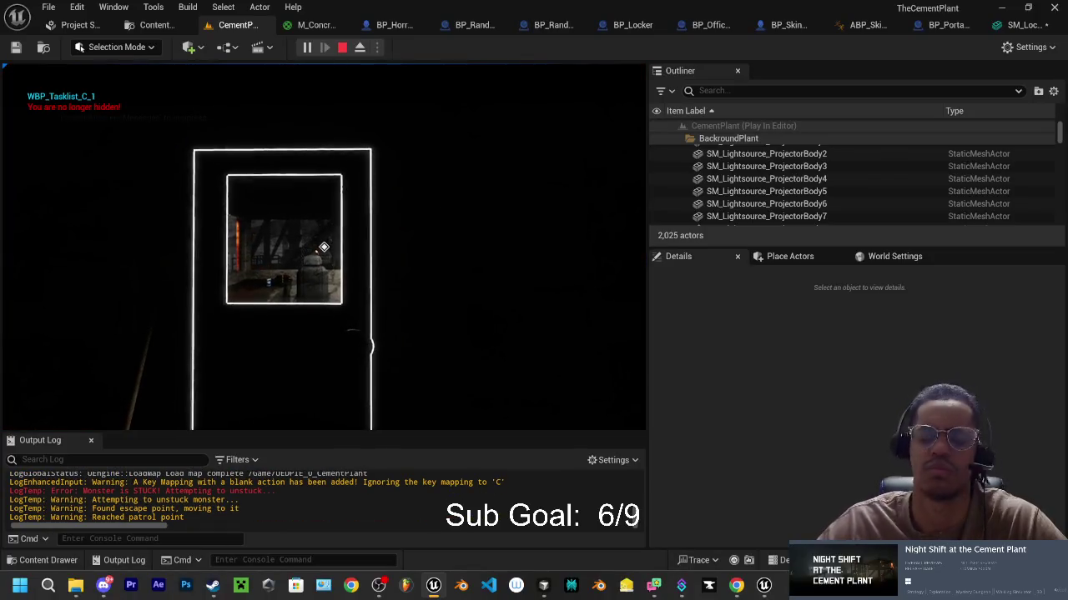
key("Escape")
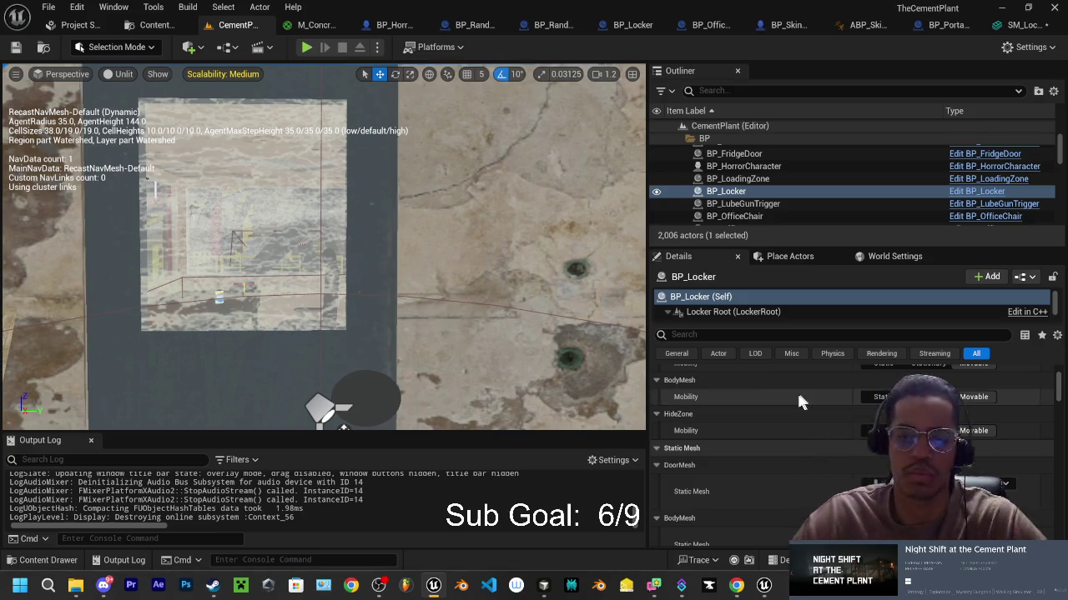
key("f")
scroll(356, 269, "down", 10)
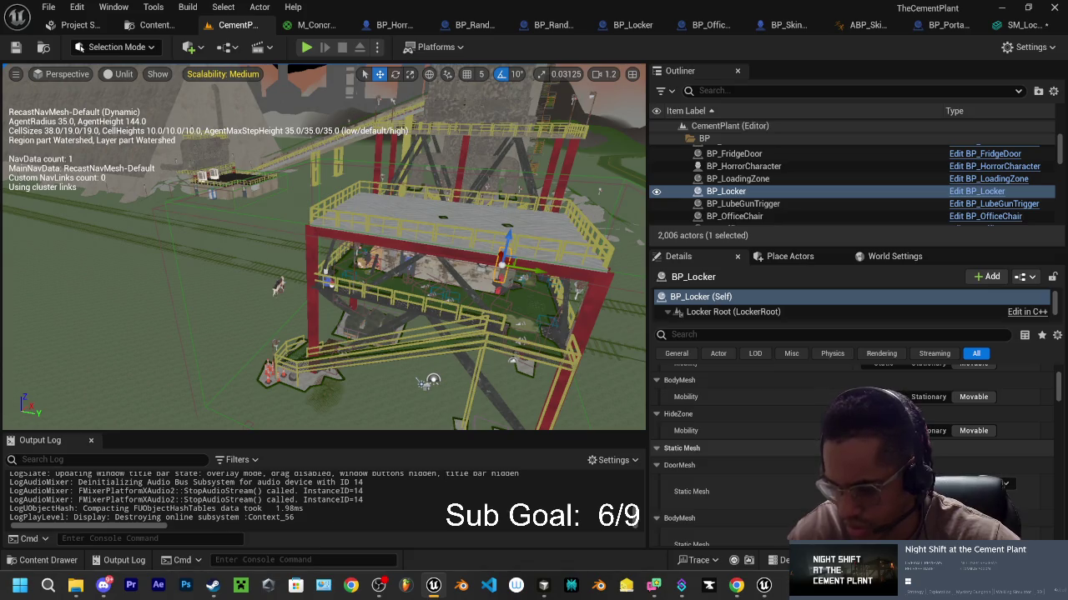
Step: Confirm the spend limit, amend the request so only the portapotty door blocks detection, and keep the change
left_click(543, 585)
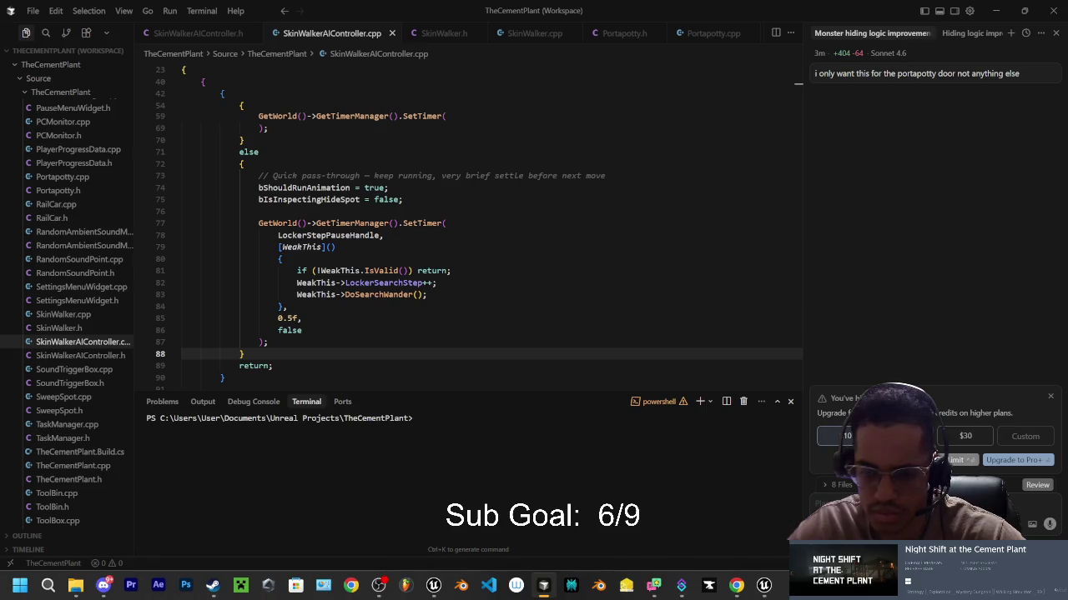
left_click(960, 459)
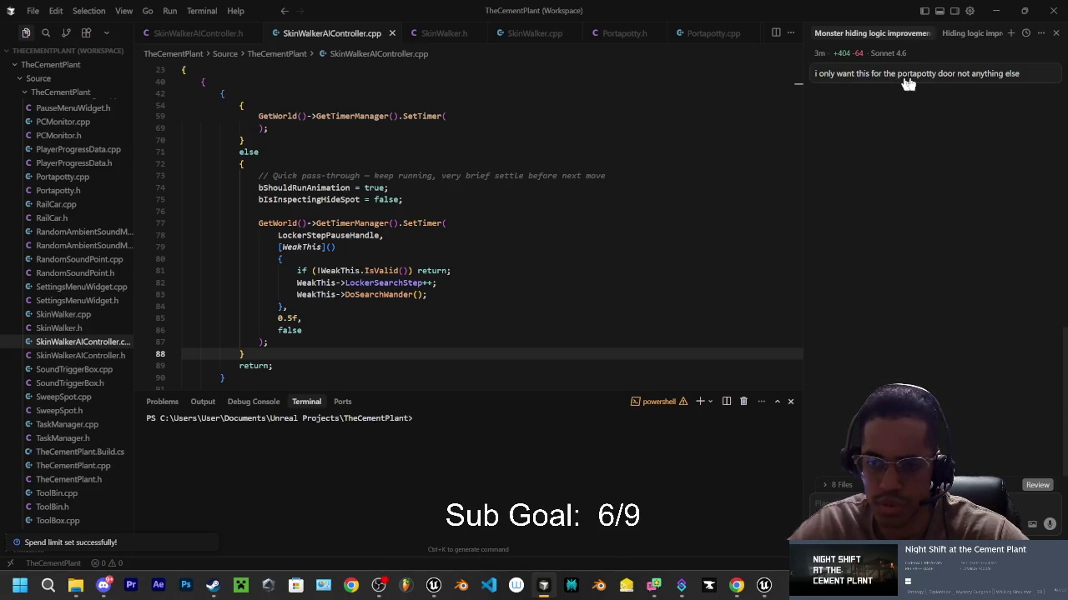
left_click(1012, 74)
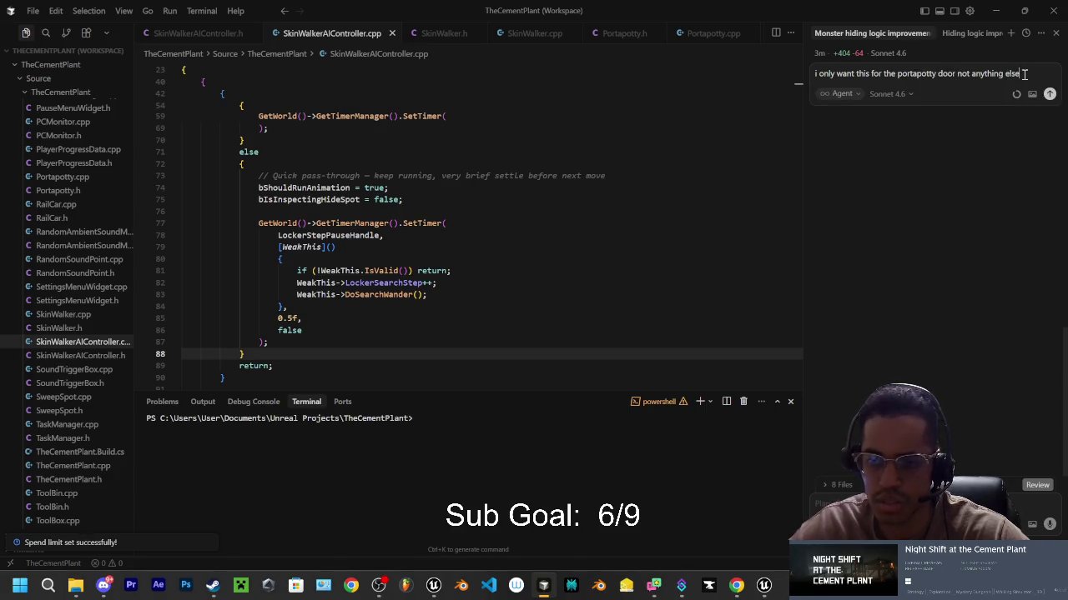
type(". I fucked it up by making it ")
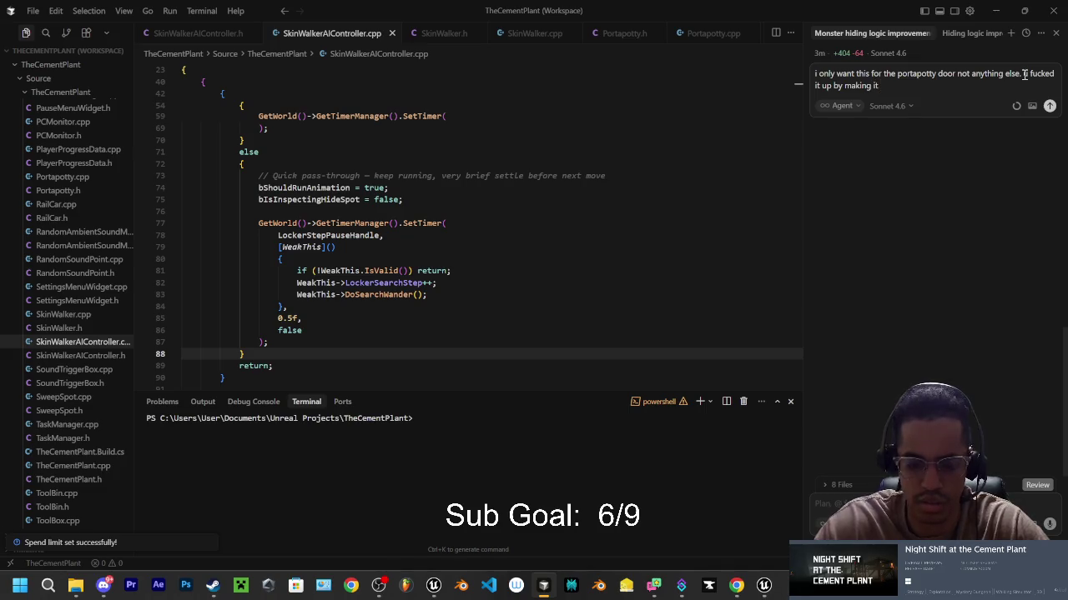
type("block everything else it neeed to be back to")
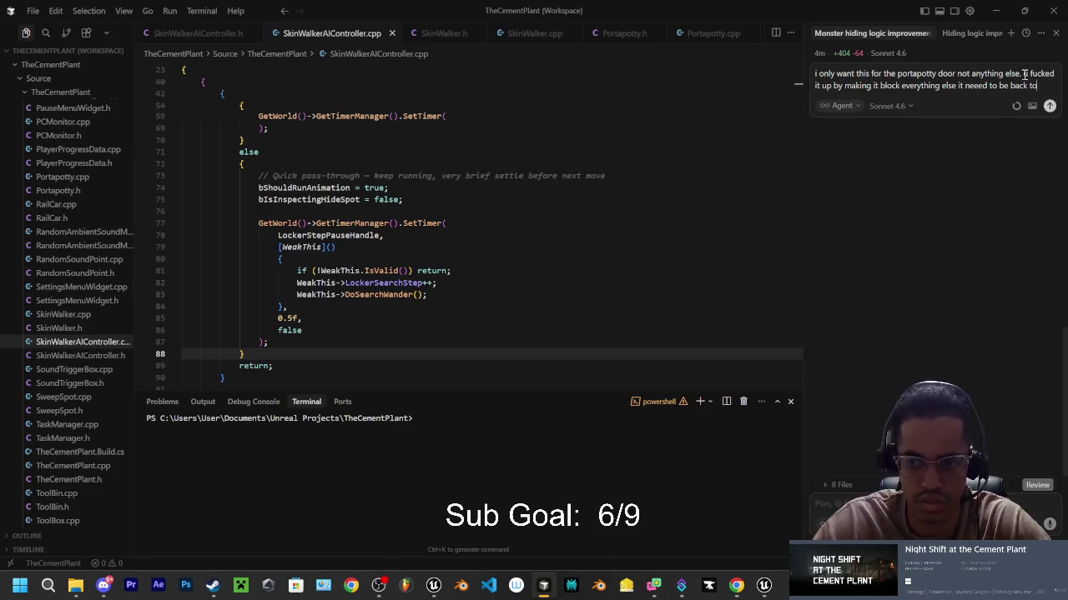
type(" how it was right now or ill kill ur wife")
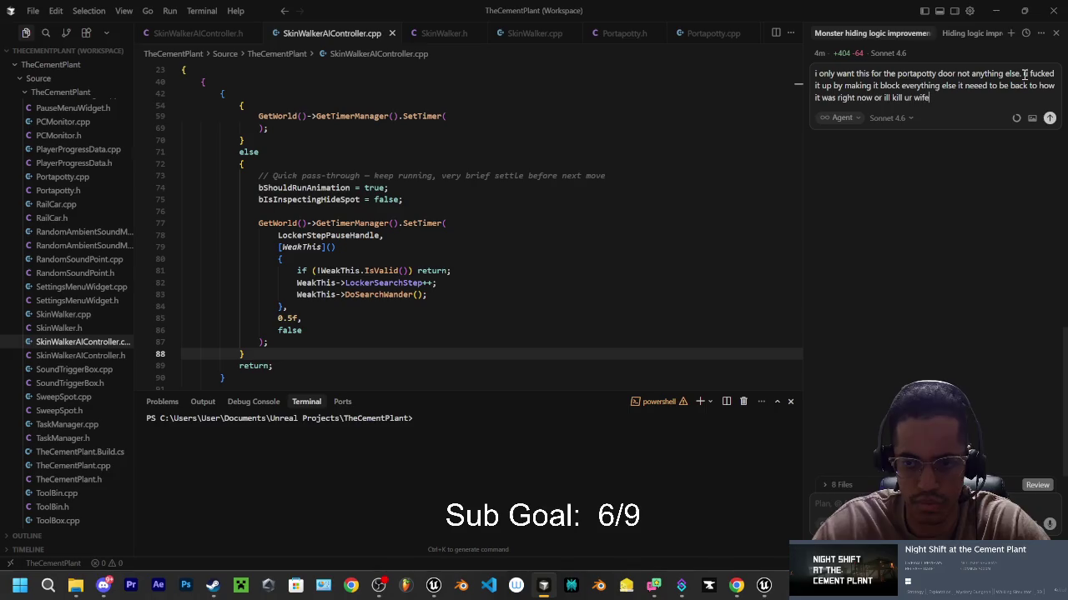
key("Return")
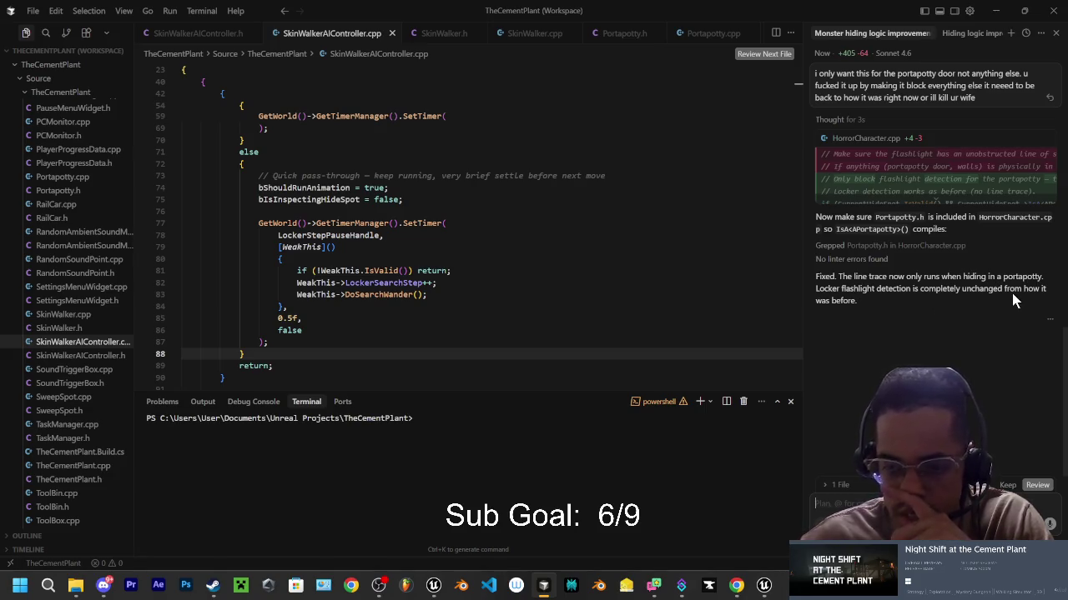
left_click(1007, 482)
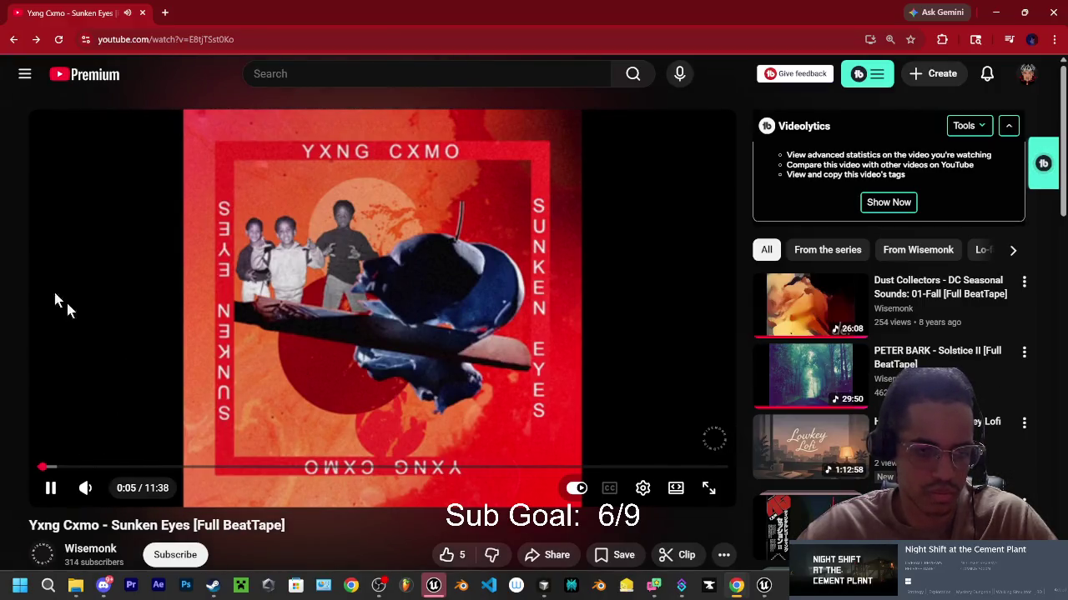
Step: Go back to the previous video and subscribe to the Wisemonk channel
left_click(14, 40)
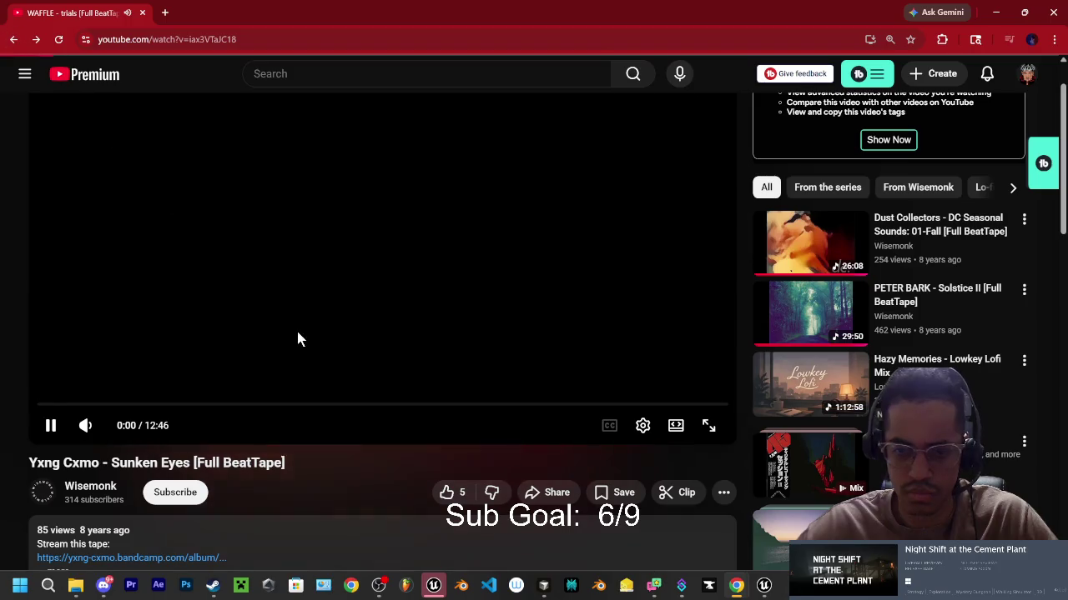
left_click(81, 490)
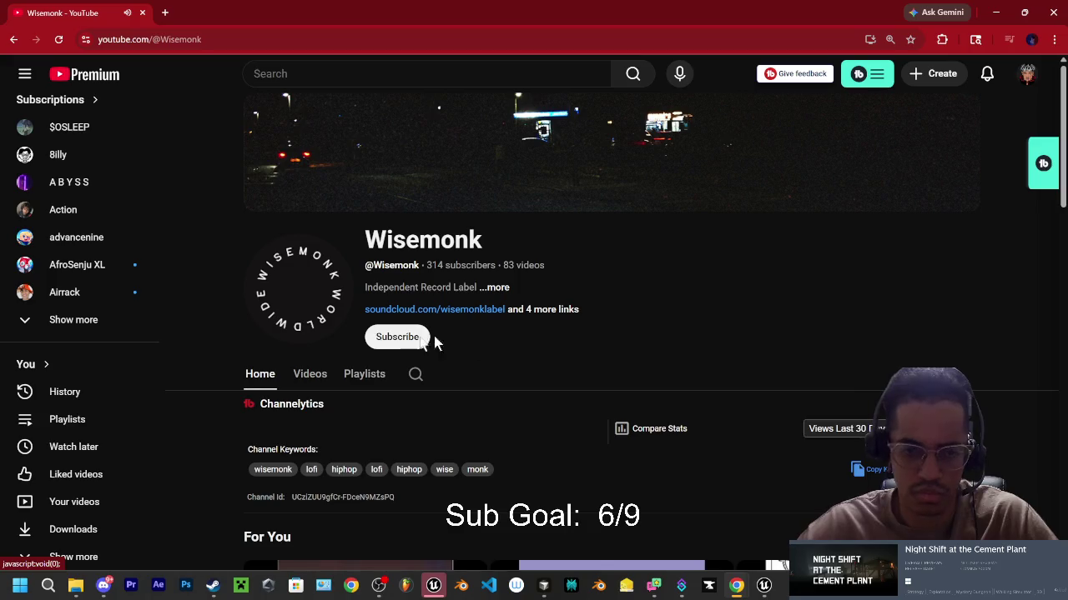
left_click(361, 380)
Step: Play Wisemonk's Full BeatTapes playlist and skip ahead to 'slyme - i don't believe in angels'
scroll(500, 417, "down", 1)
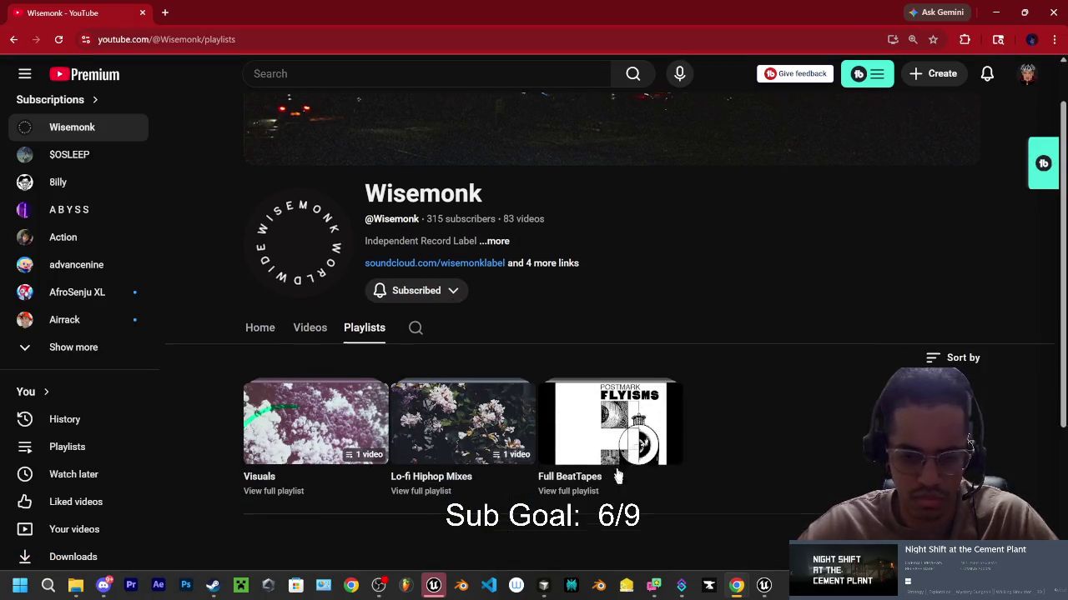
right_click(604, 431)
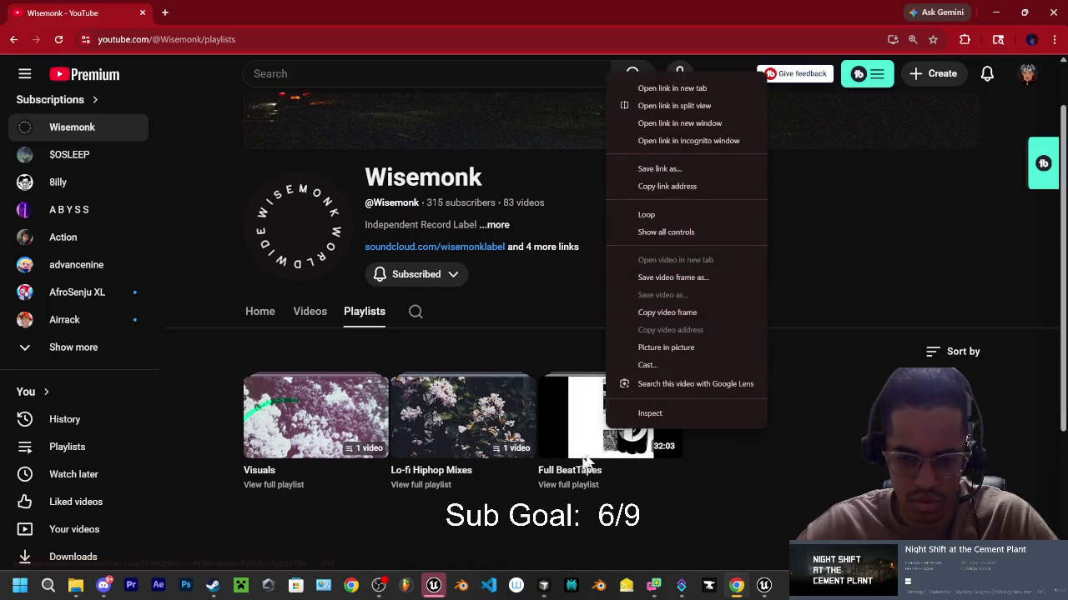
left_click(609, 433)
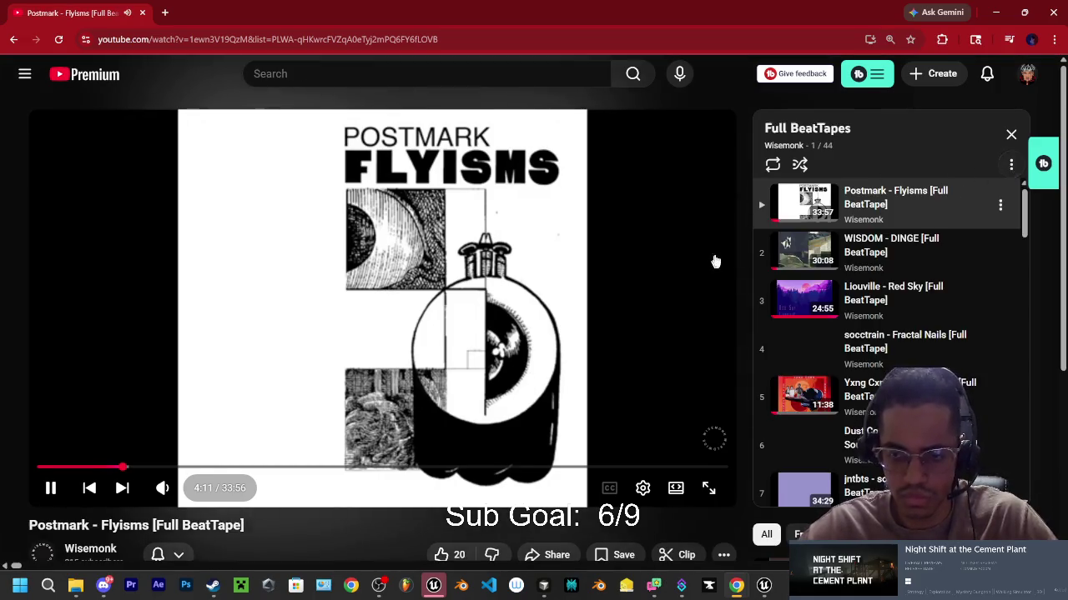
scroll(712, 262, "down", 1)
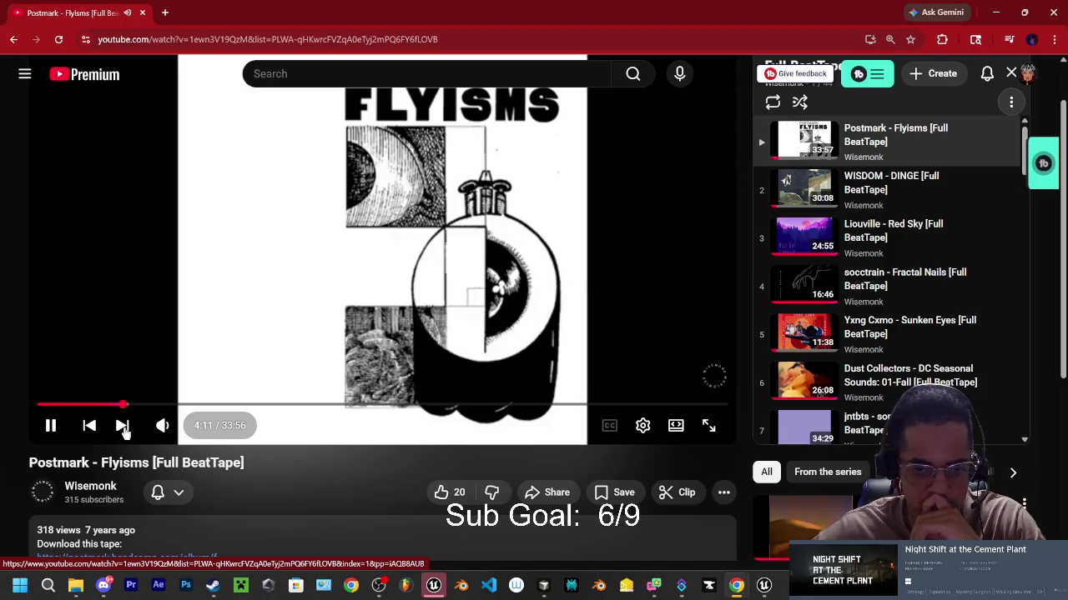
scroll(669, 284, "up", 1)
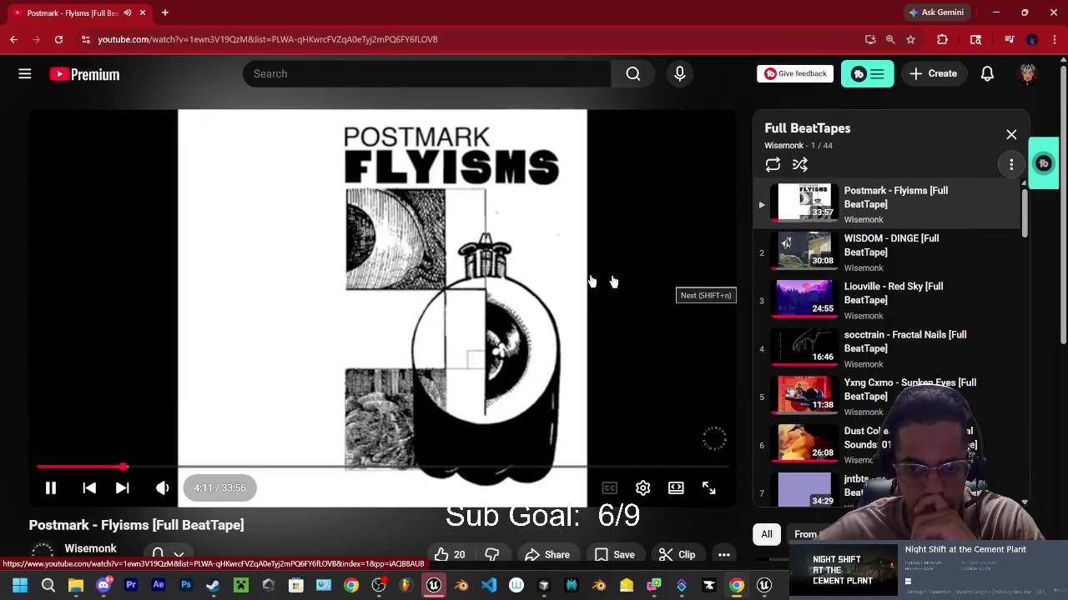
left_click(121, 488)
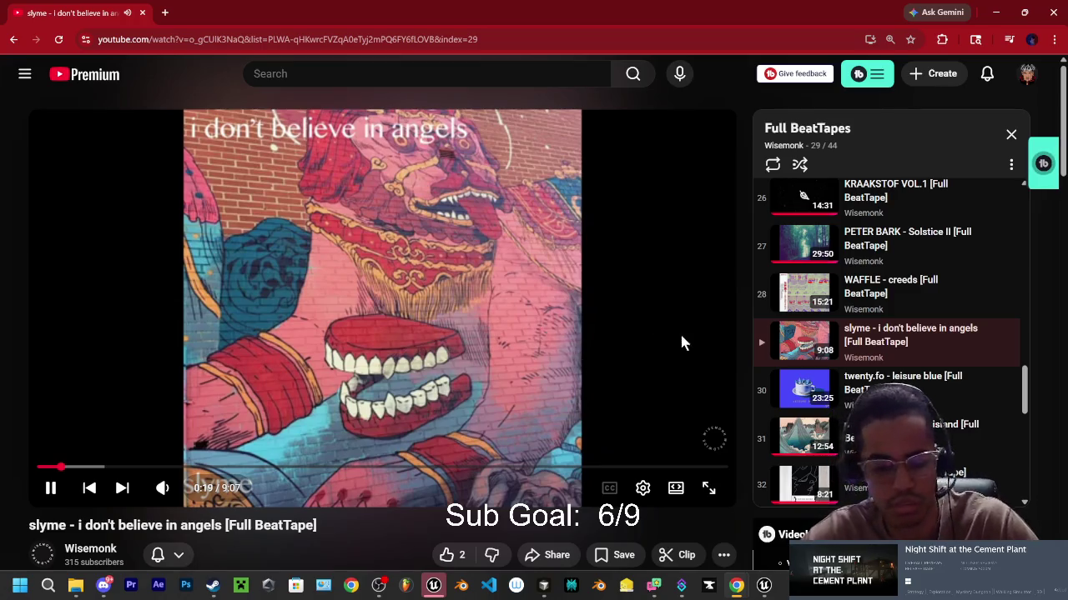
Step: Close the Live Coding build log and put the caret at the end of line 81
left_click(995, 12)
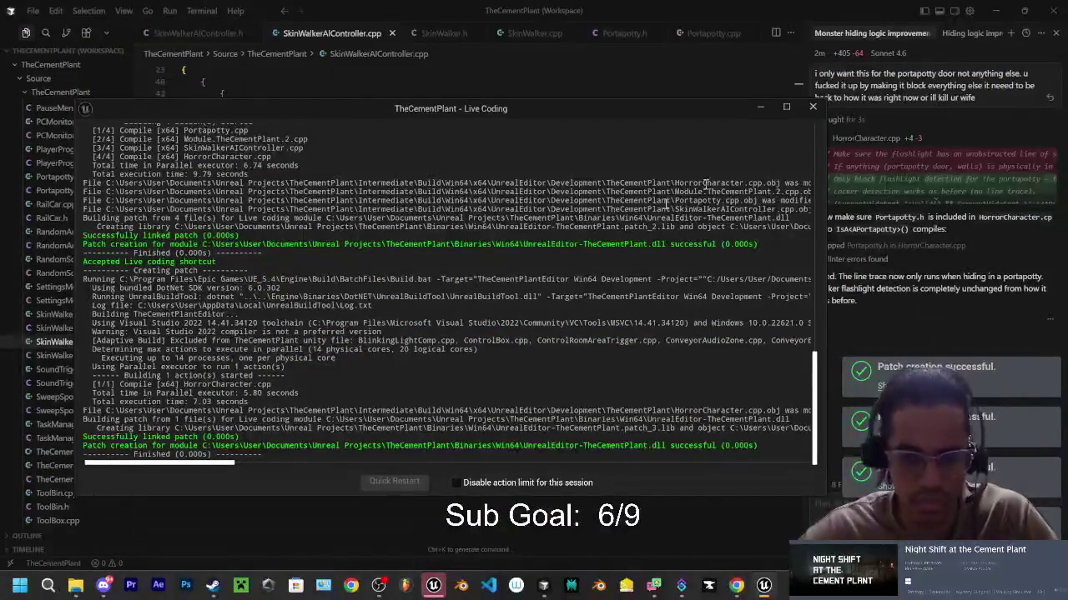
left_click(814, 106)
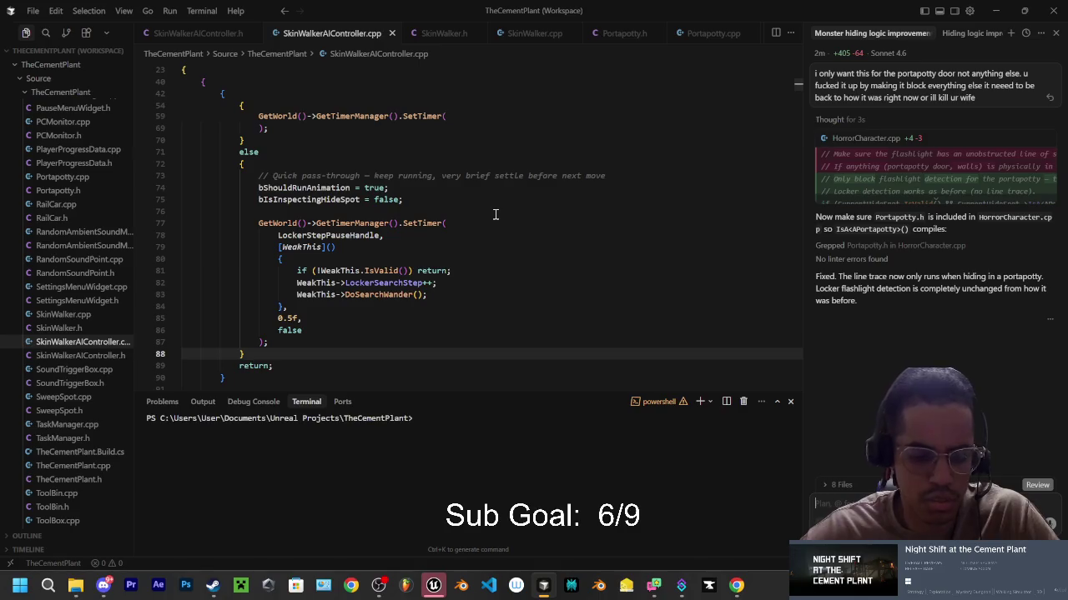
left_click(437, 283)
left_click(458, 271)
Step: Put the caret at the ends of lines 77 and 74, then return to Unreal
left_click(363, 248)
left_click(405, 235)
left_click(458, 223)
left_click(410, 200)
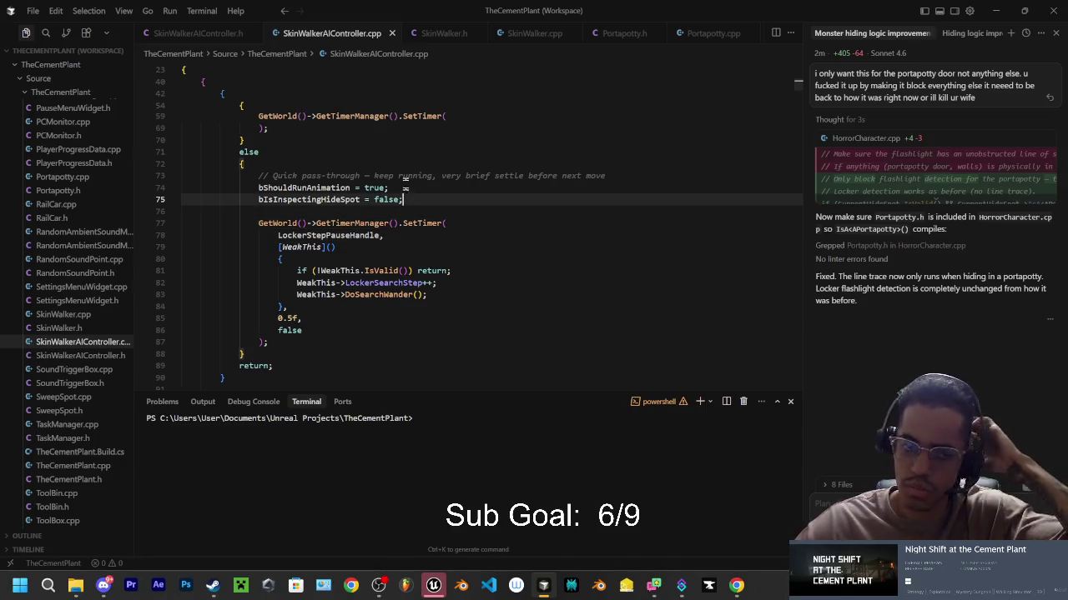
left_click(404, 176)
left_click(404, 188)
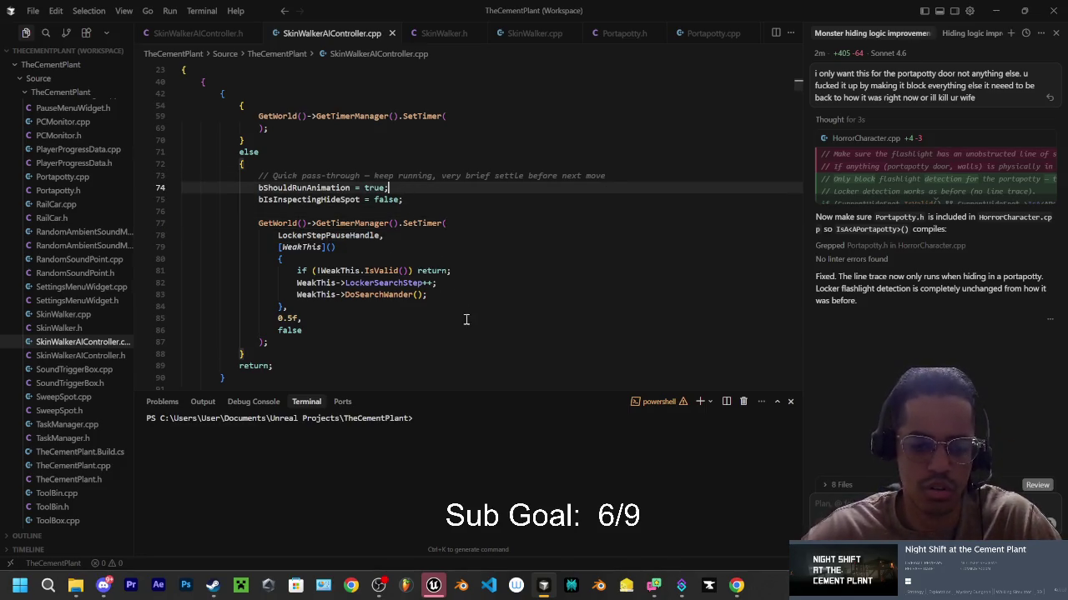
left_click(437, 589)
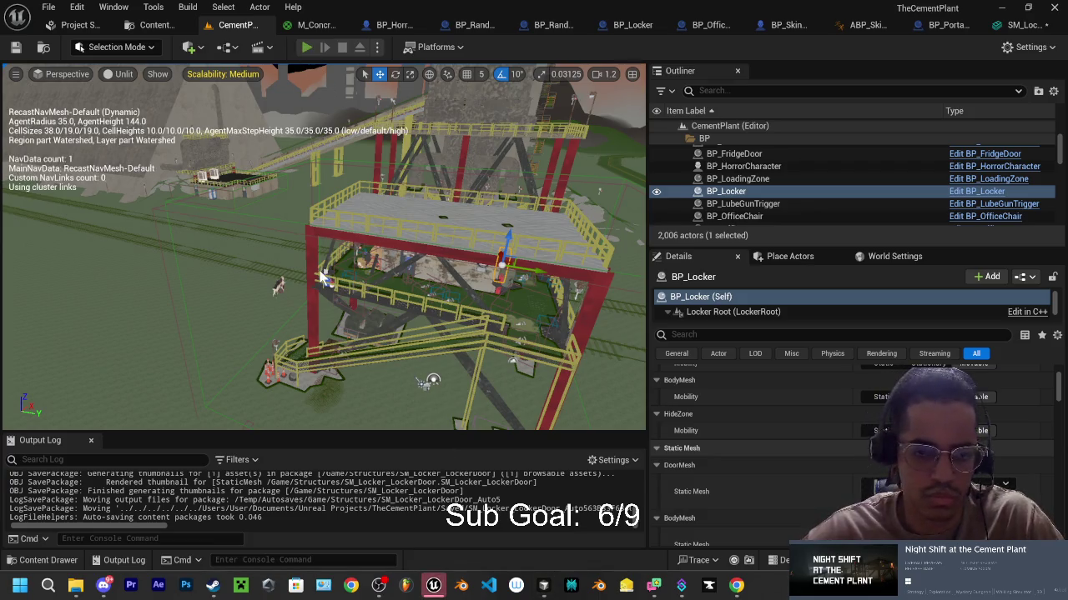
Step: Start a Play-in-Editor session, walk toward the lit doorway, and hide from the monster
key("alt+p")
key("w")
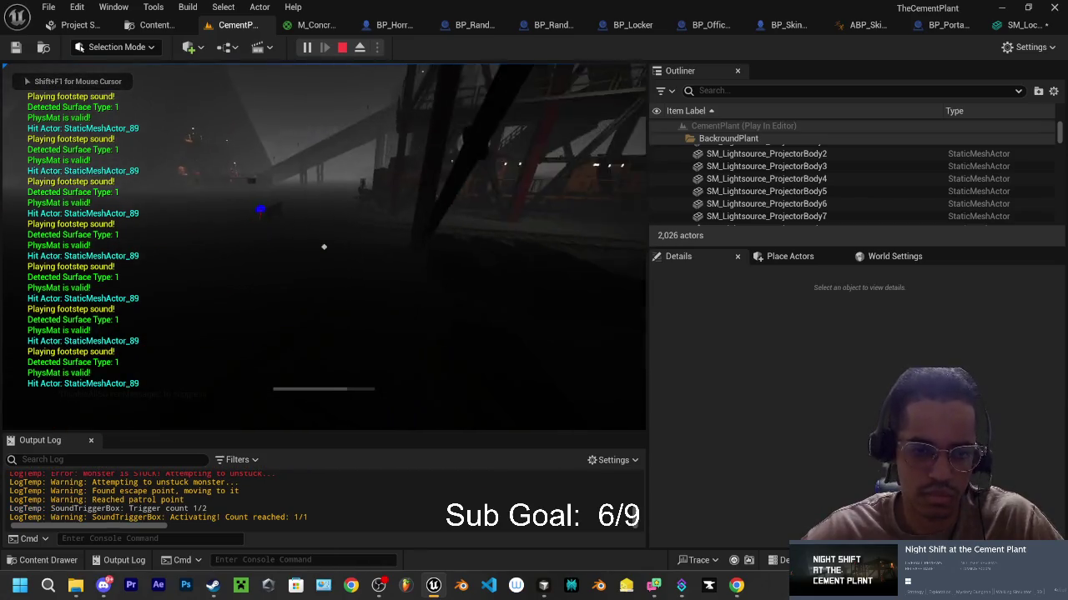
key("w")
key("w")
key("w")
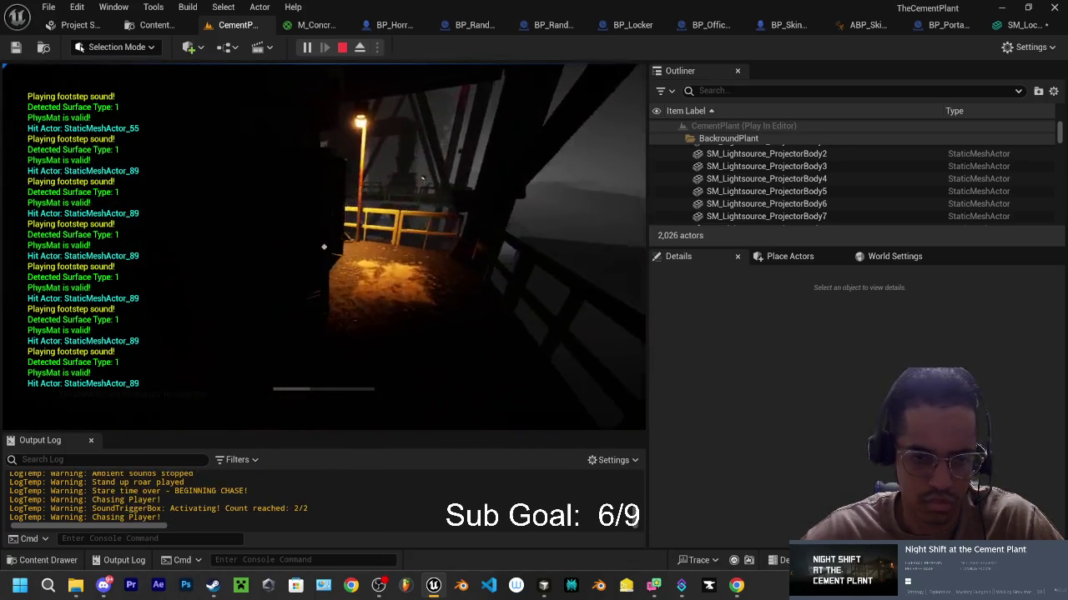
key("w")
key("w")
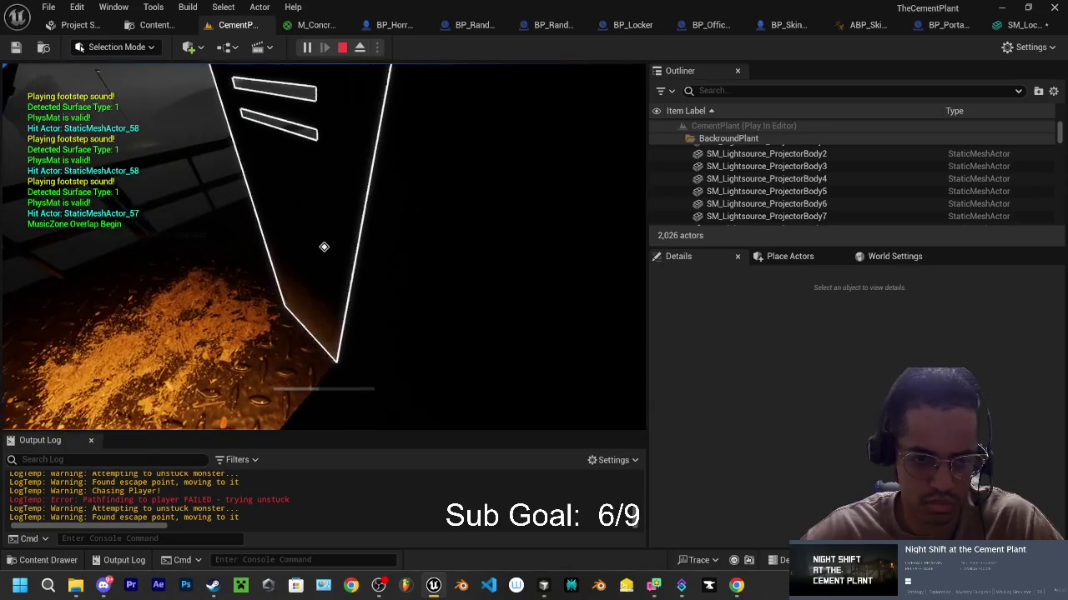
key("e")
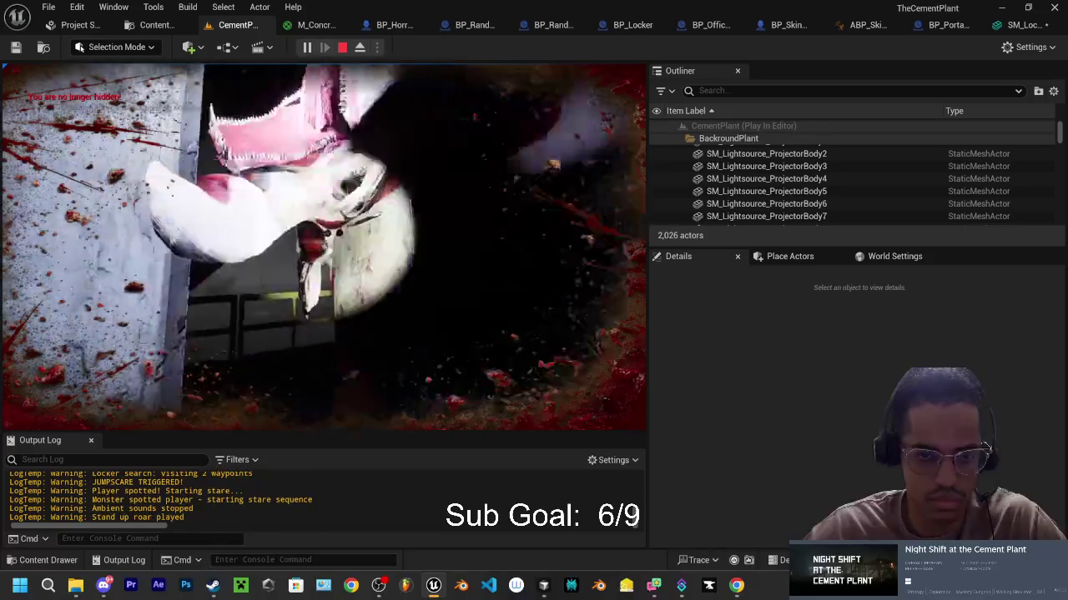
Step: Walk past the bridge to the blue porta potty, hide inside, then stop the play session
key("w")
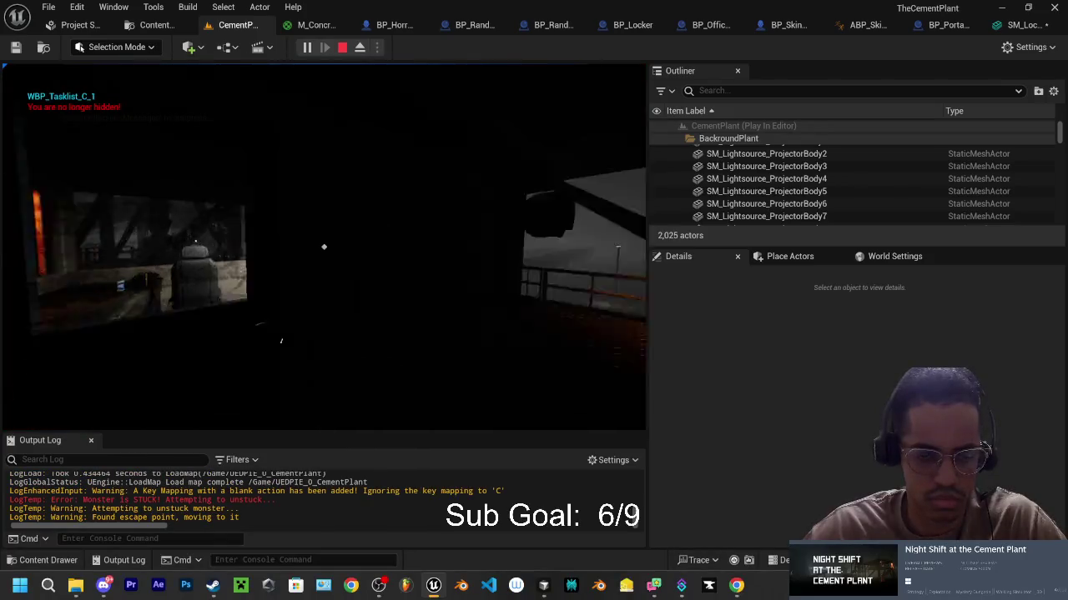
key("w")
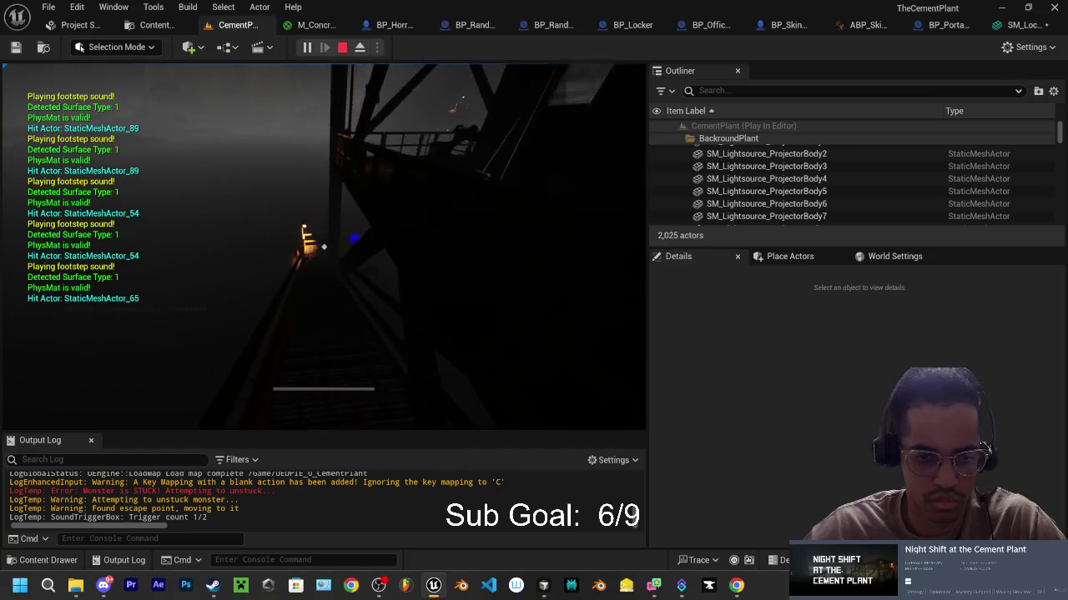
key("w")
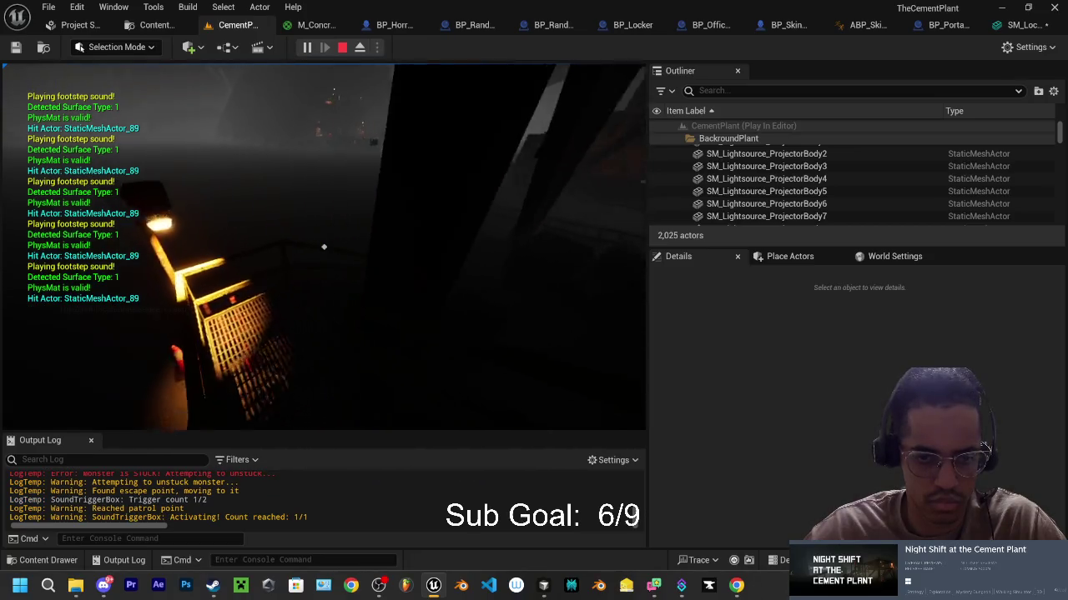
key("w")
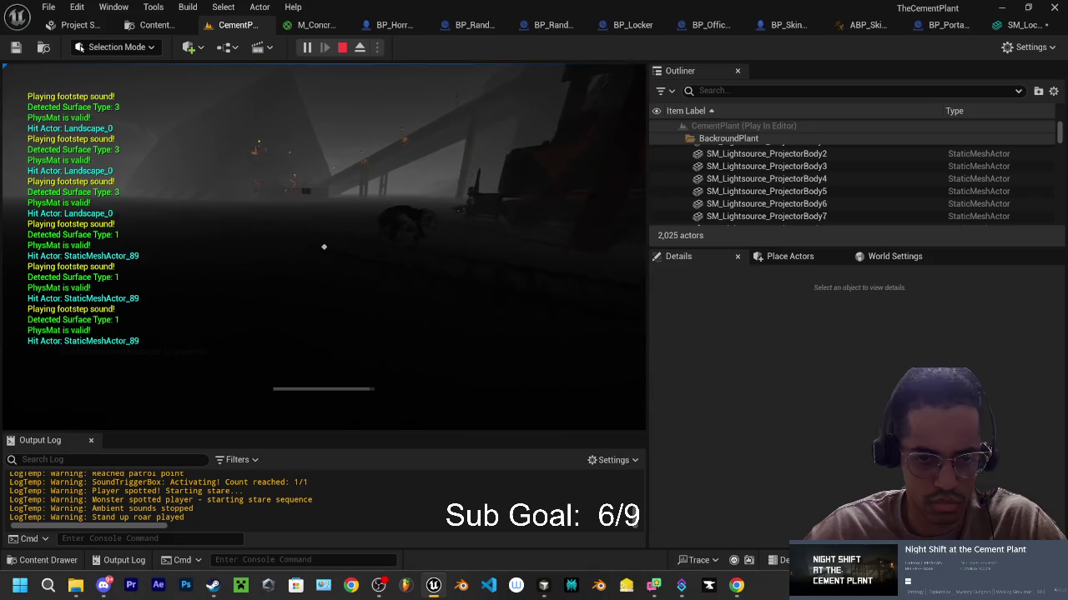
key("w")
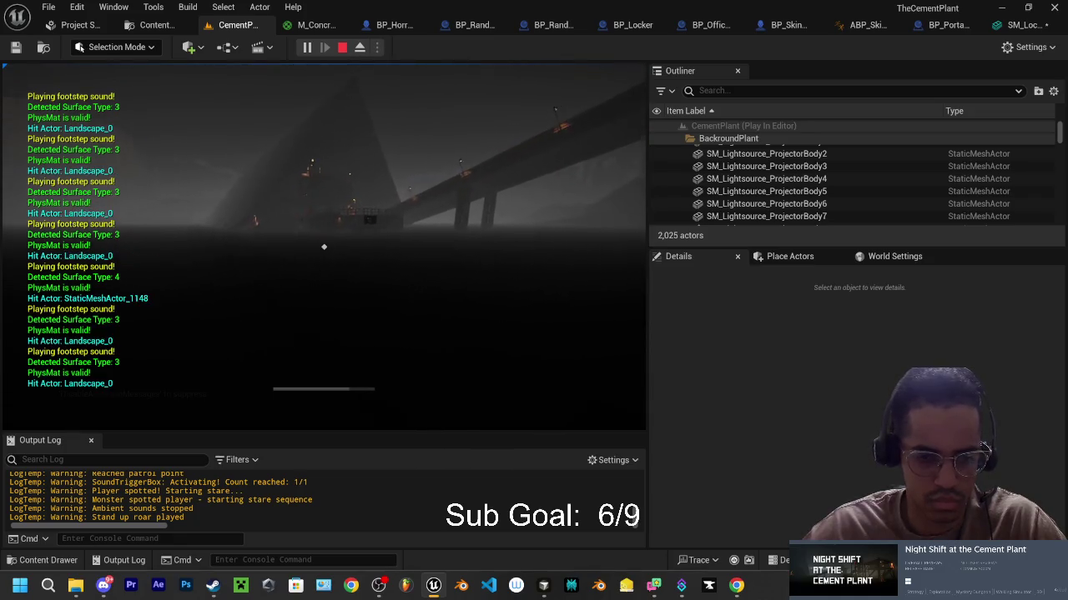
key("w")
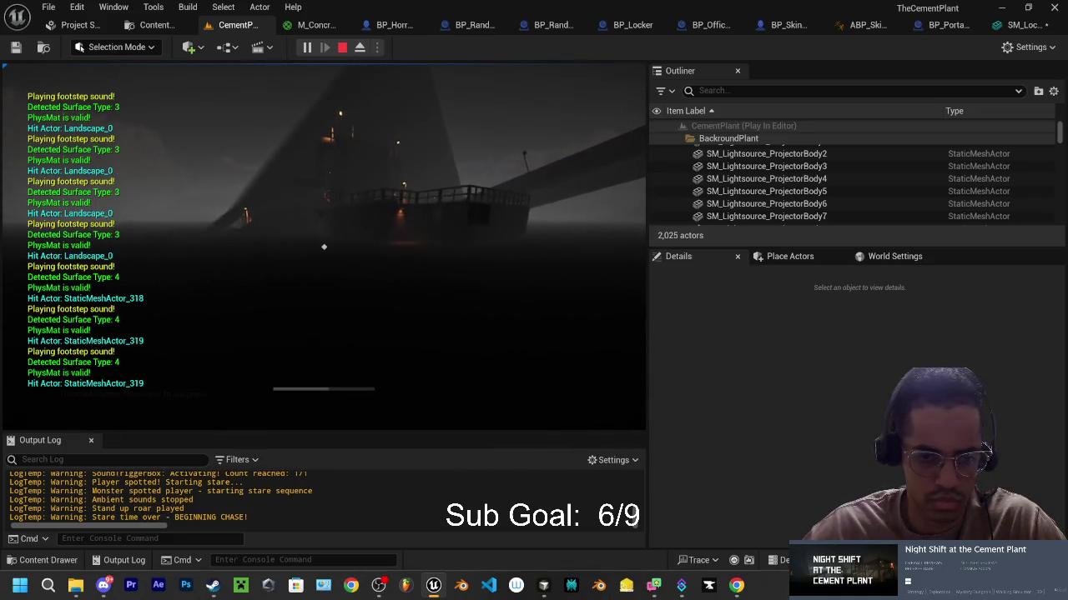
key("w")
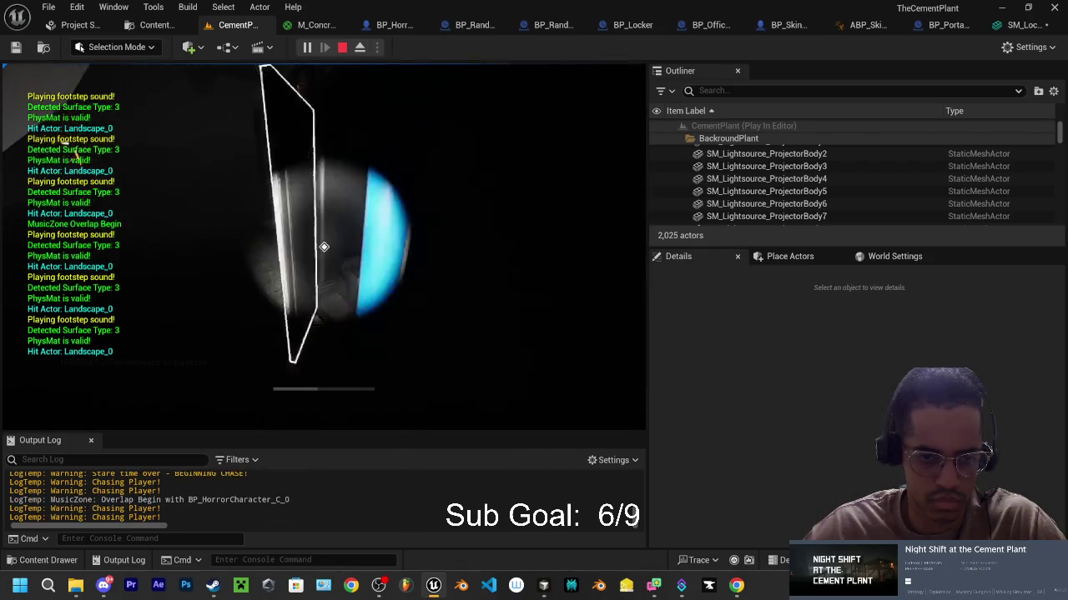
key("e")
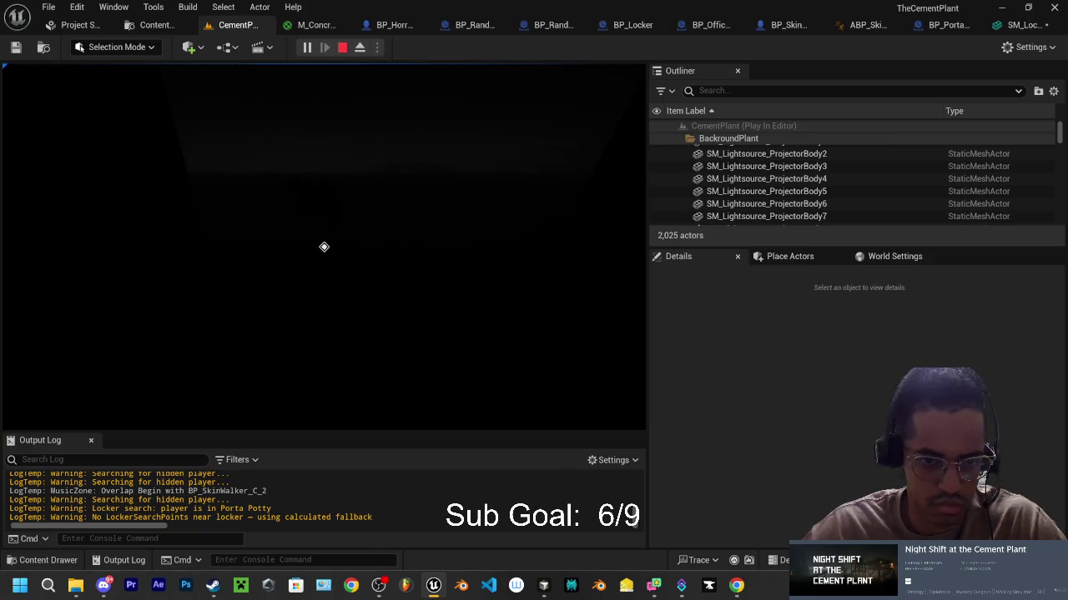
key("Escape")
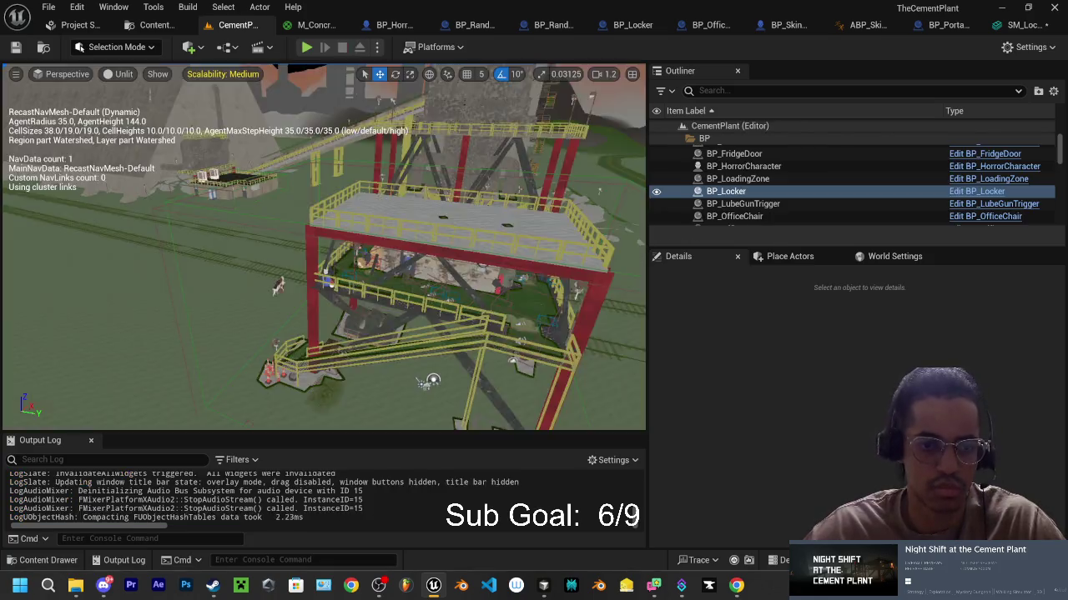
Step: In M_ConcretePillar01_Trans, change the opacity Constant from 0.9 to 0.7 and apply it
left_click(334, 25)
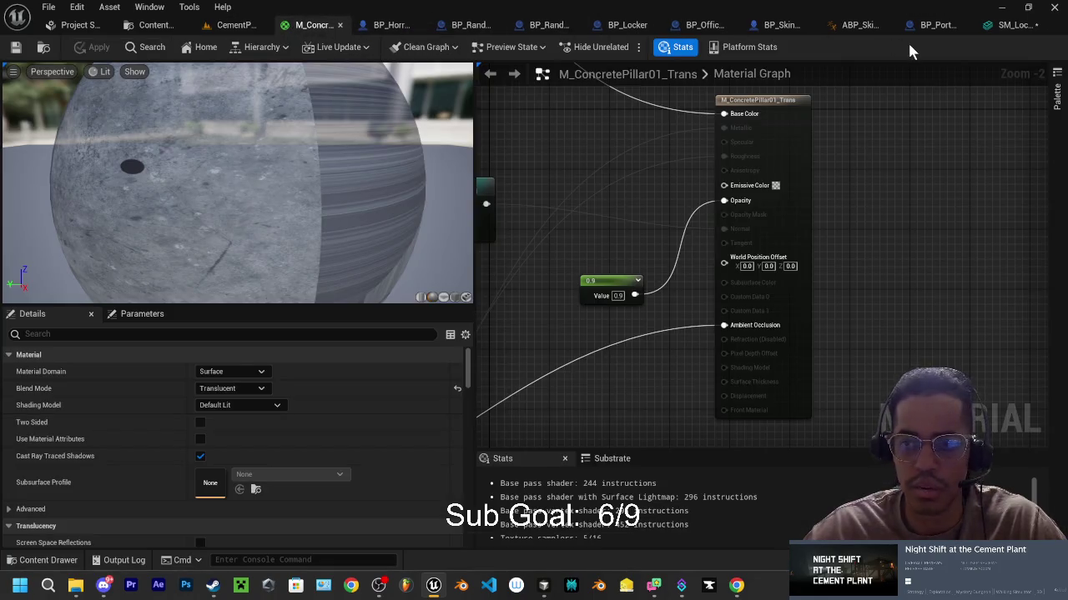
left_click(1007, 27)
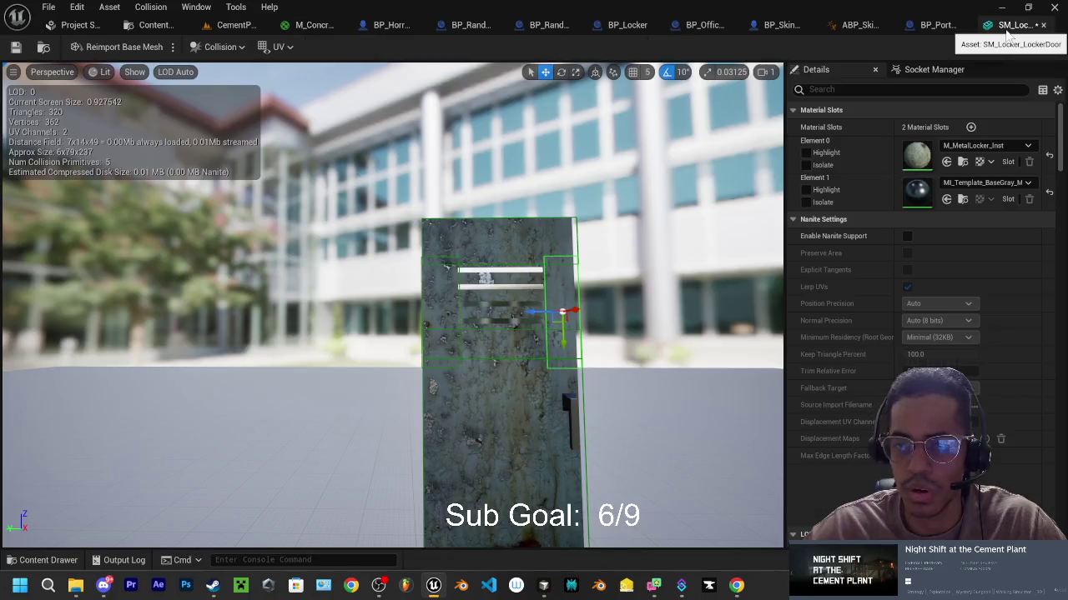
left_click(932, 25)
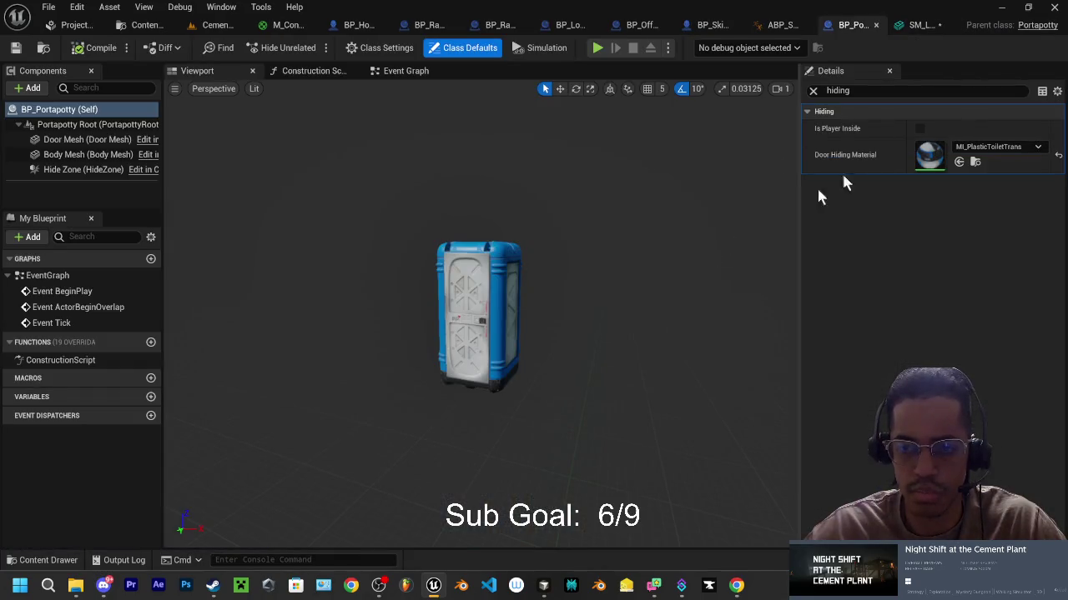
left_click(286, 25)
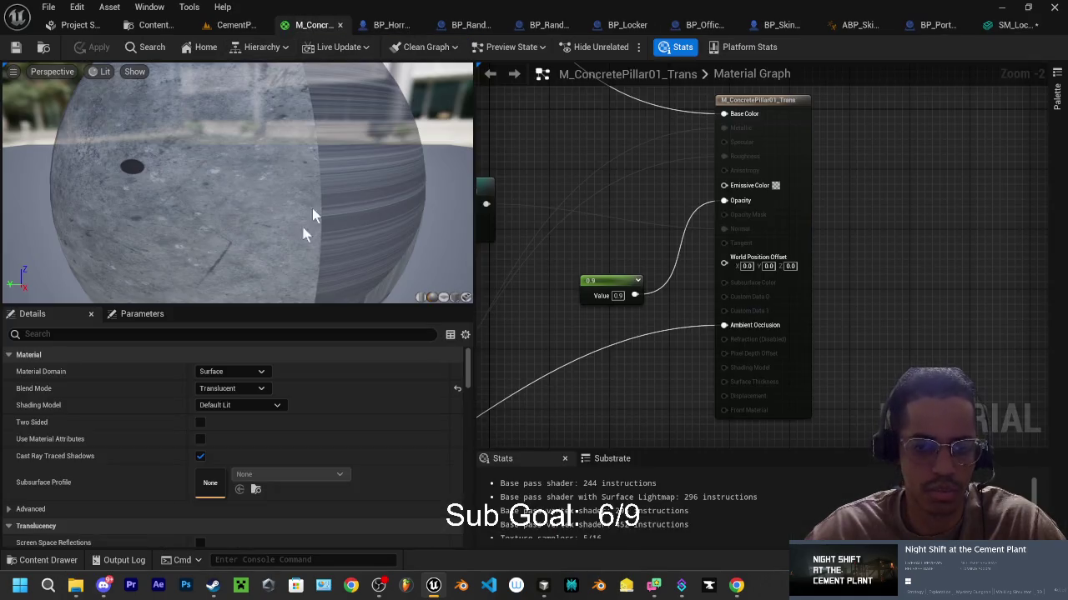
key("BackSpace")
type("0.7")
key("Return")
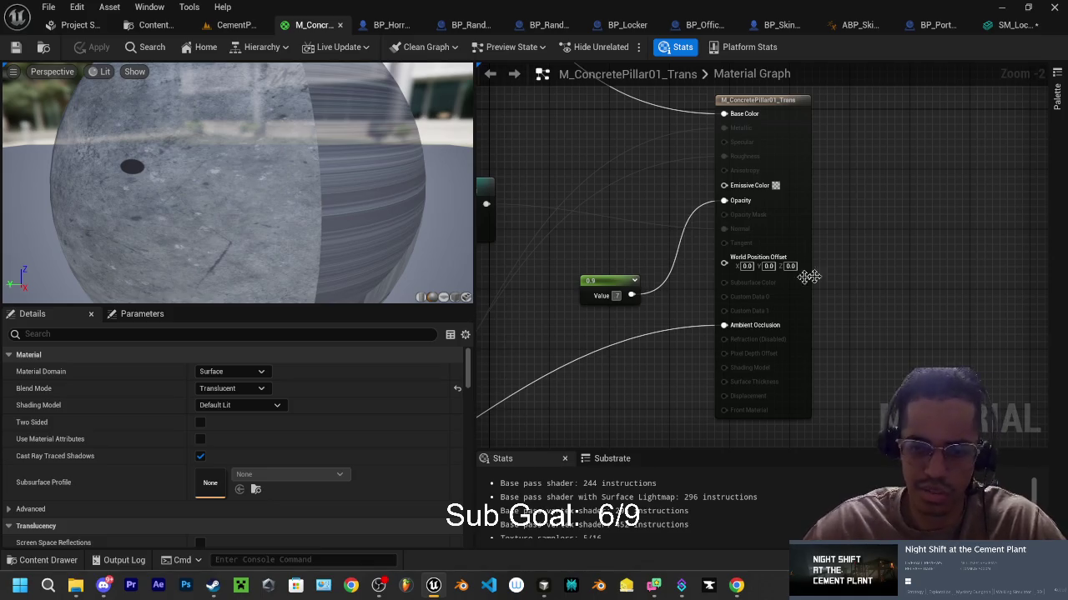
left_click(92, 50)
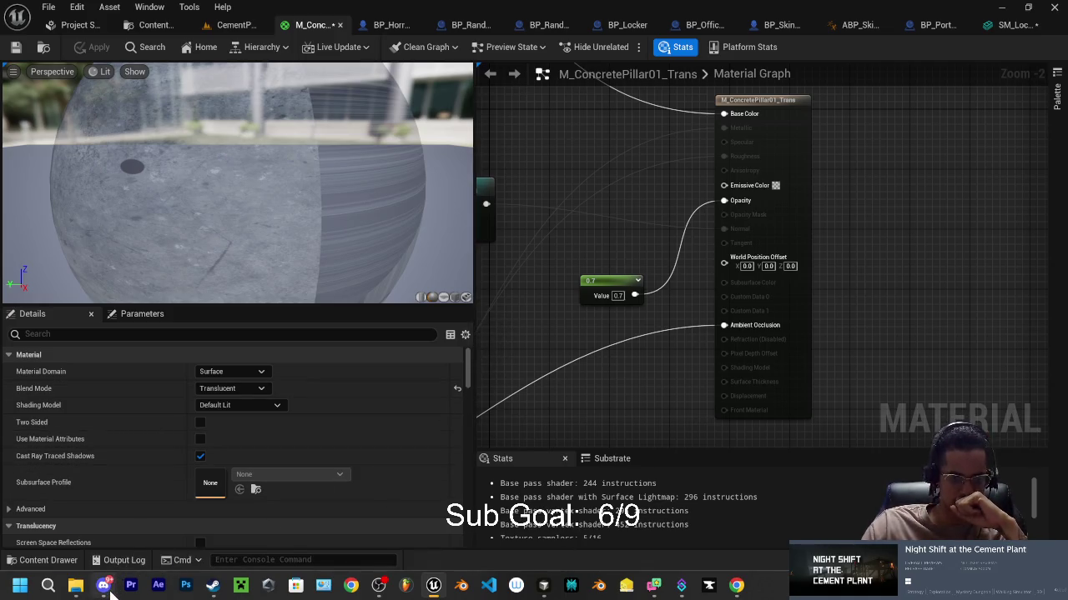
Step: Return to the CementPlant level and start a new play session
mouse_move(109, 594)
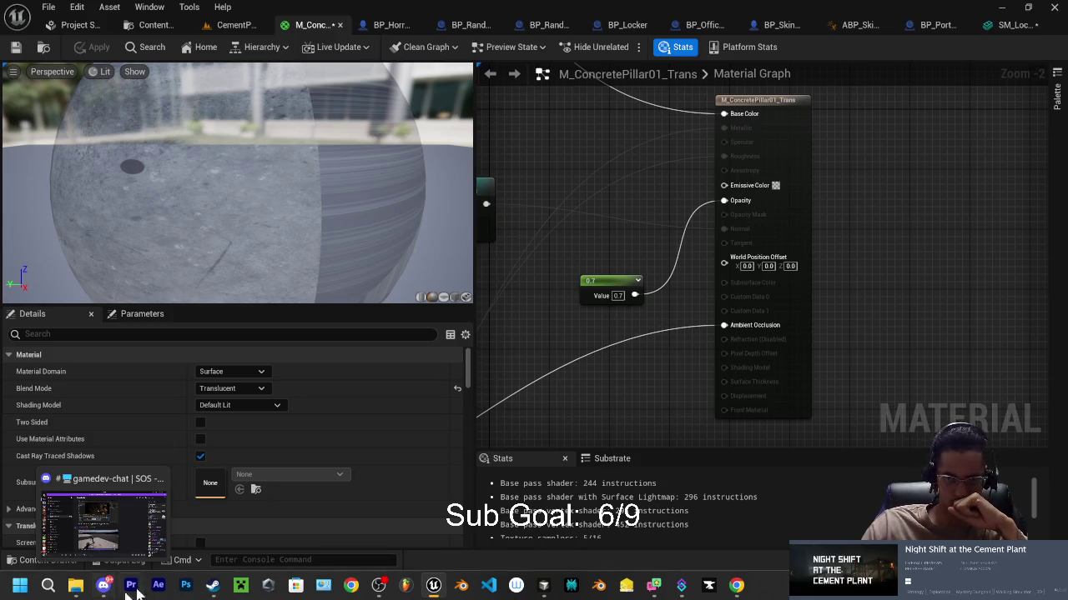
left_click(225, 26)
left_click(312, 46)
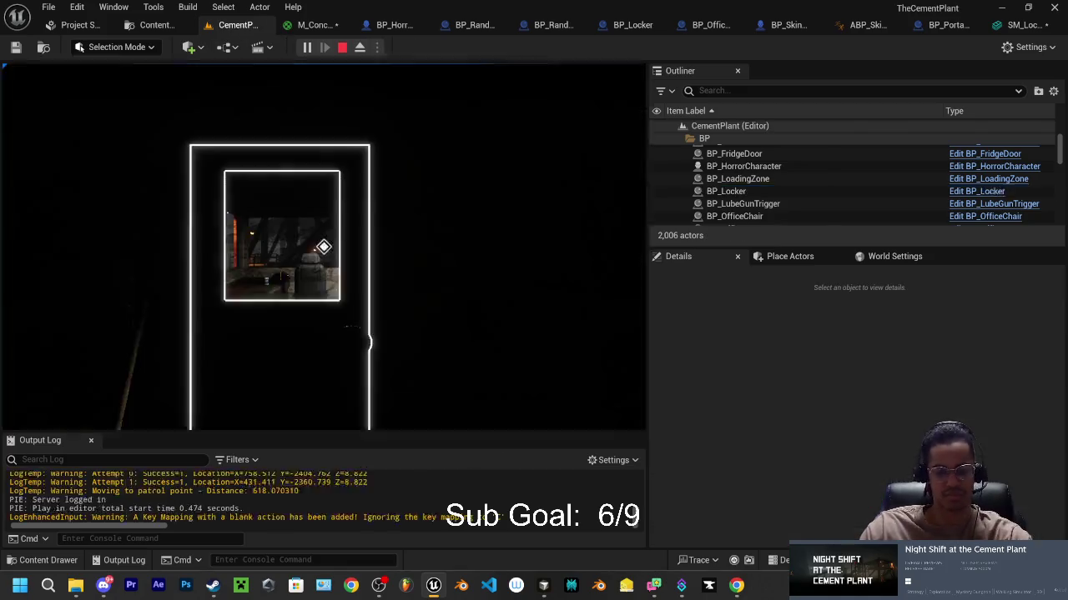
Step: Walk along the walkway to the porta potty, hide inside with E, then stop the play session
key("w")
key("w")
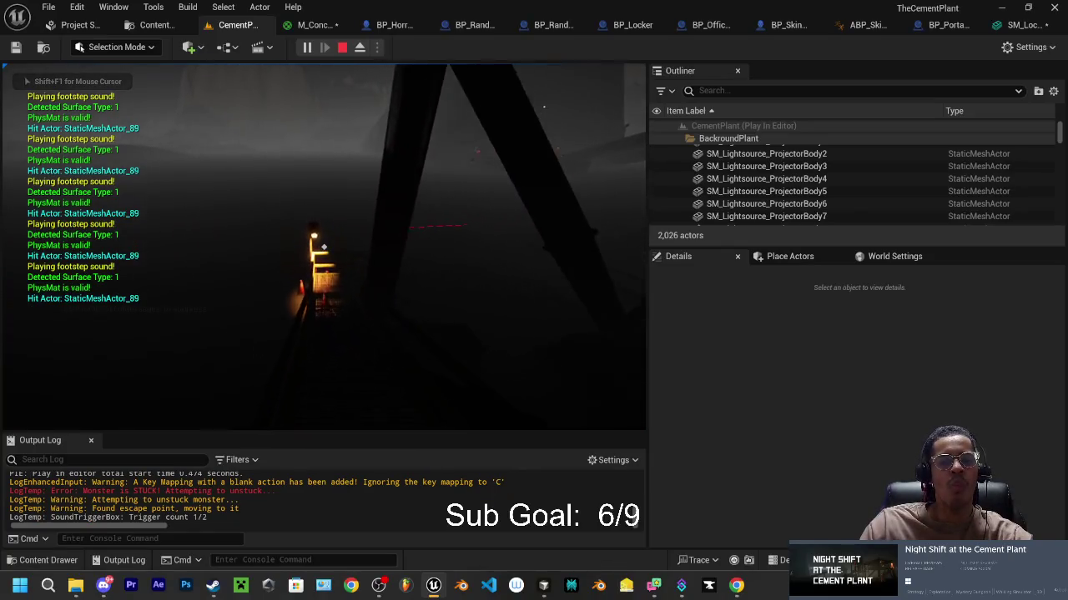
key("w")
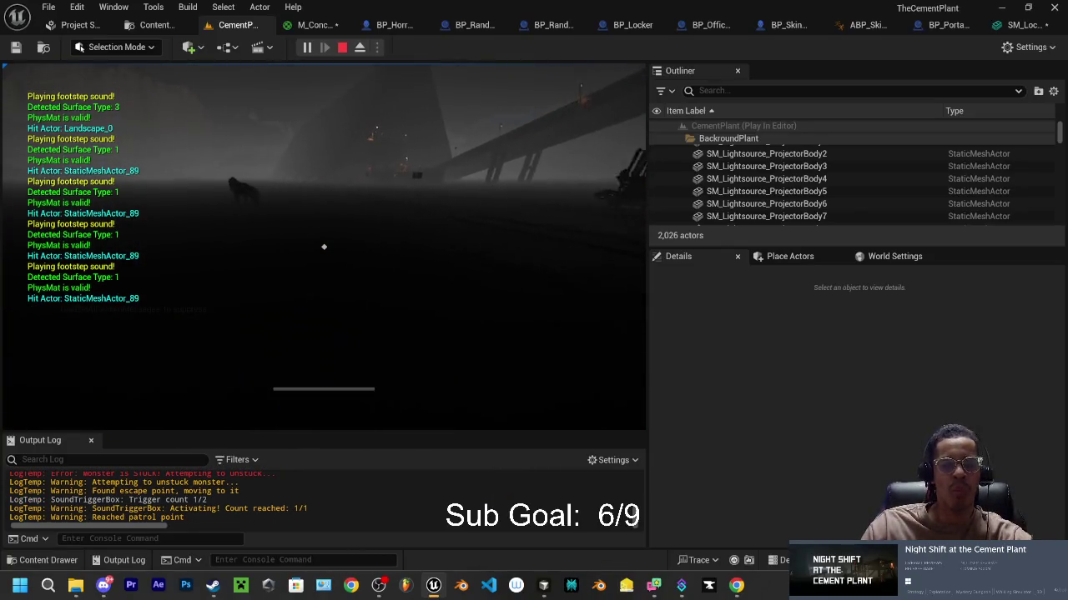
key("w")
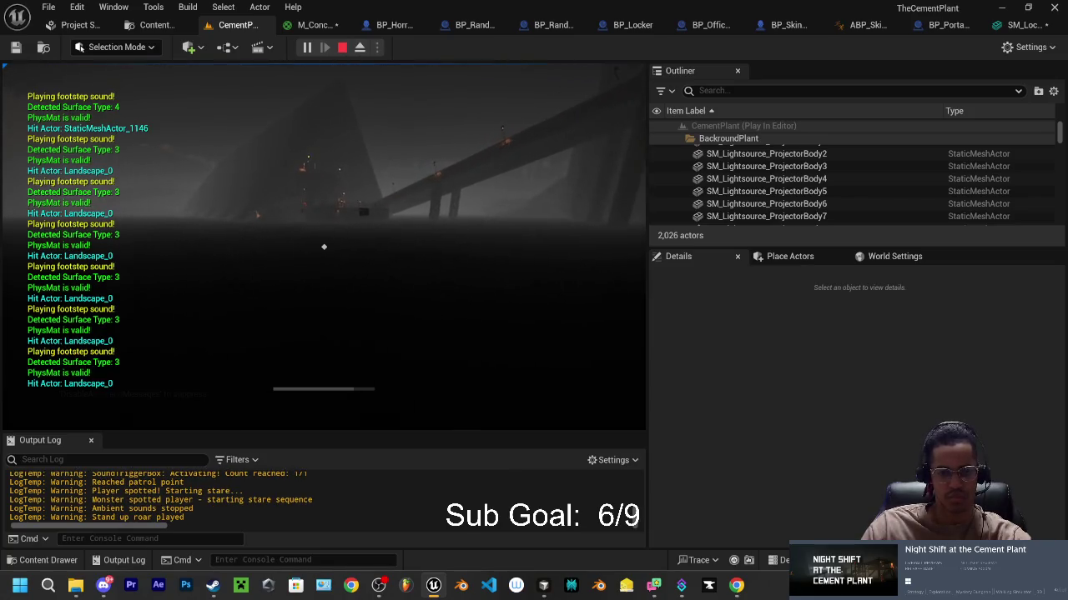
key("w")
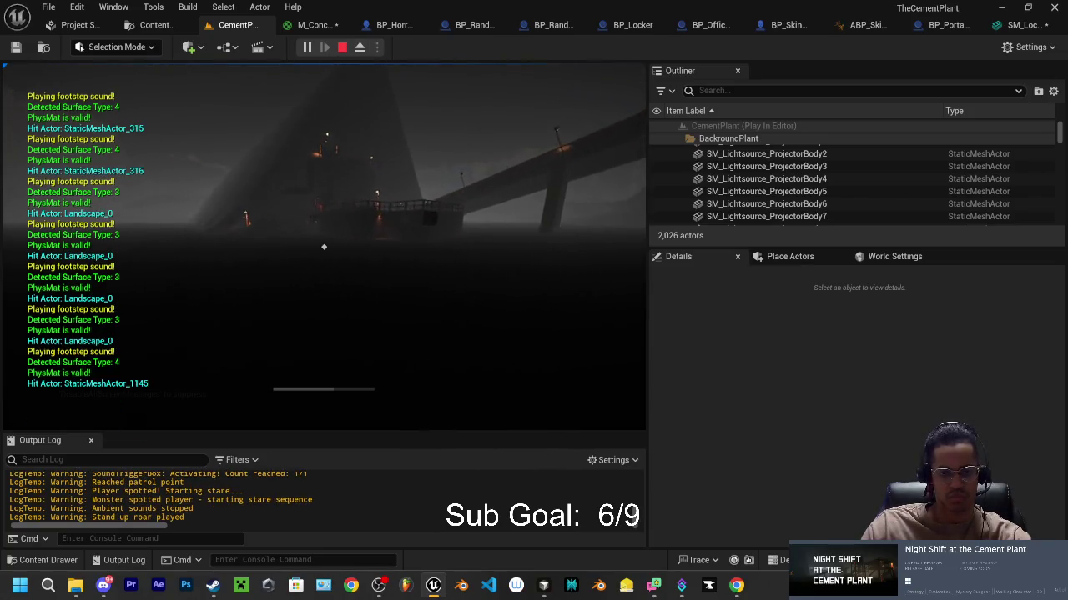
key("w")
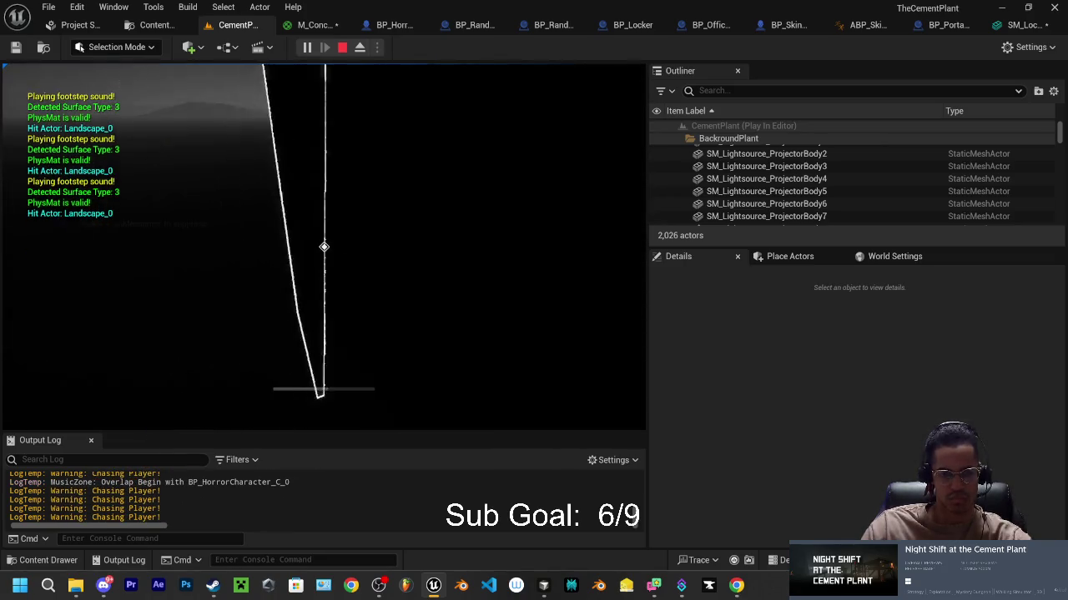
key("e")
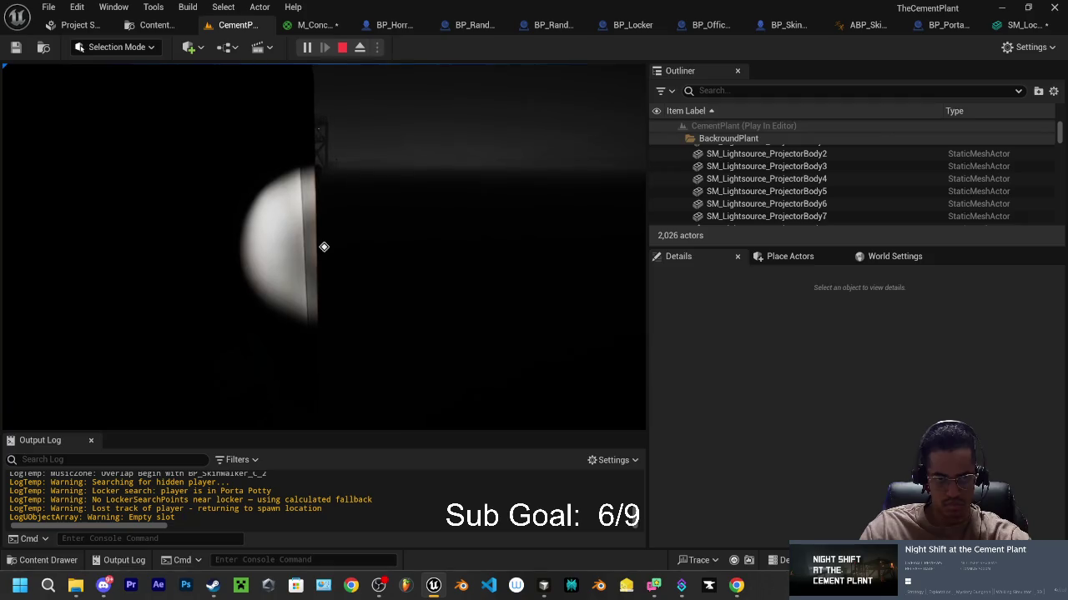
scroll(323, 246, "up", 1)
scroll(324, 247, "up", 5)
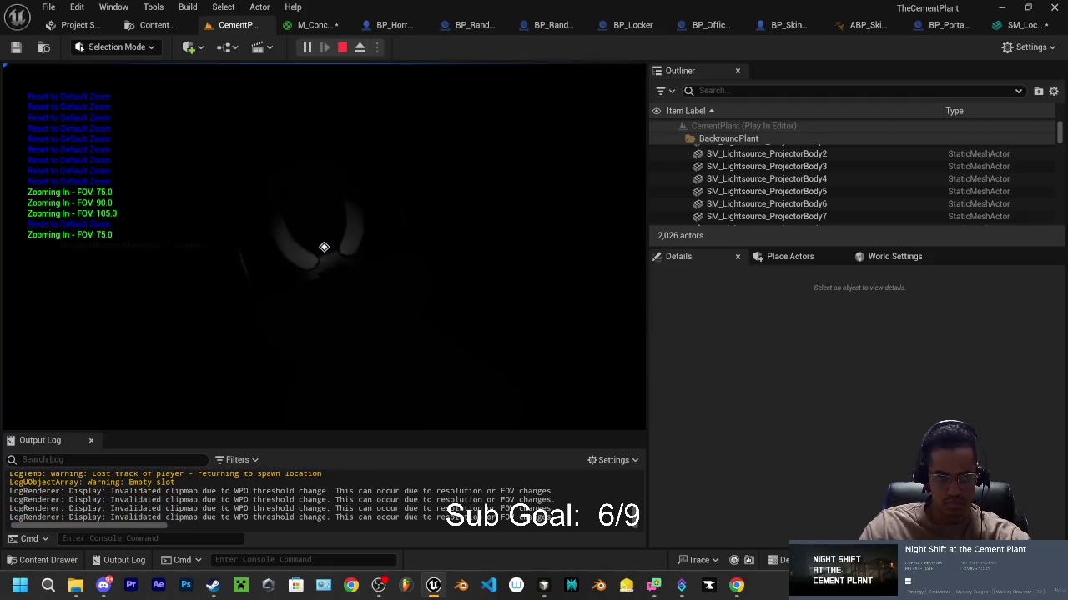
key("Escape")
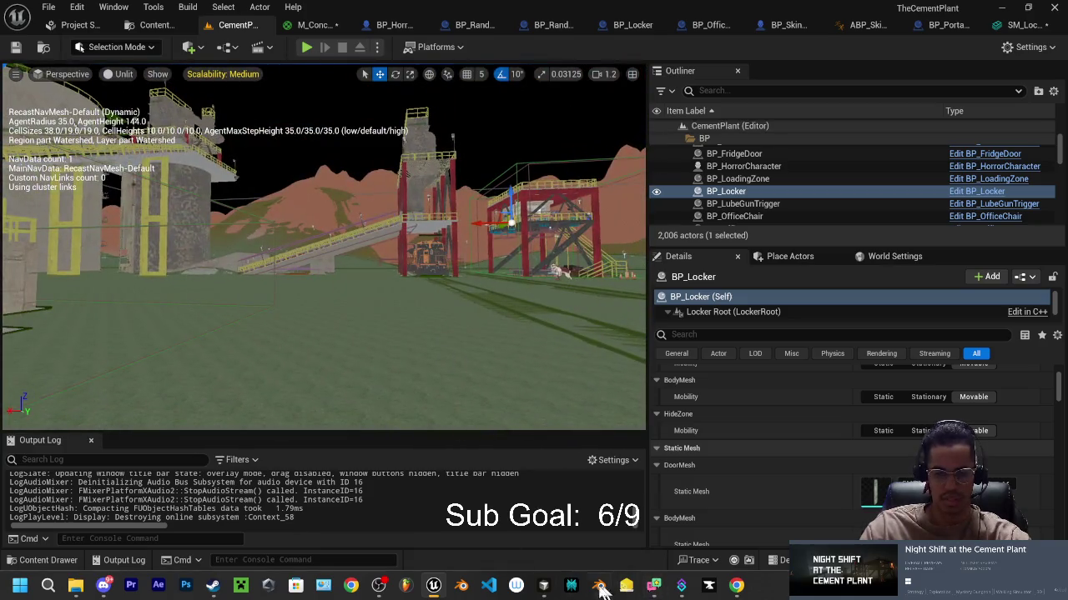
Step: Switch to Cursor to report the porta potty flashlight distance problem
left_click(542, 586)
type("why dir u fuck up t ... ty fix it")
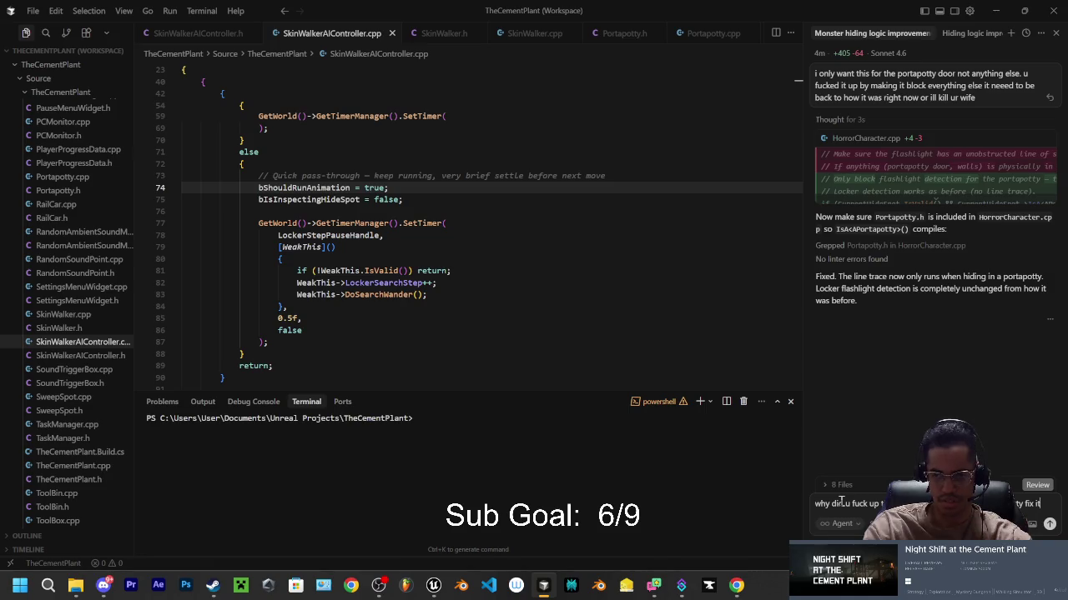
Step: Send the flashlight complaint to the Cursor agent and review its fix
key("Return")
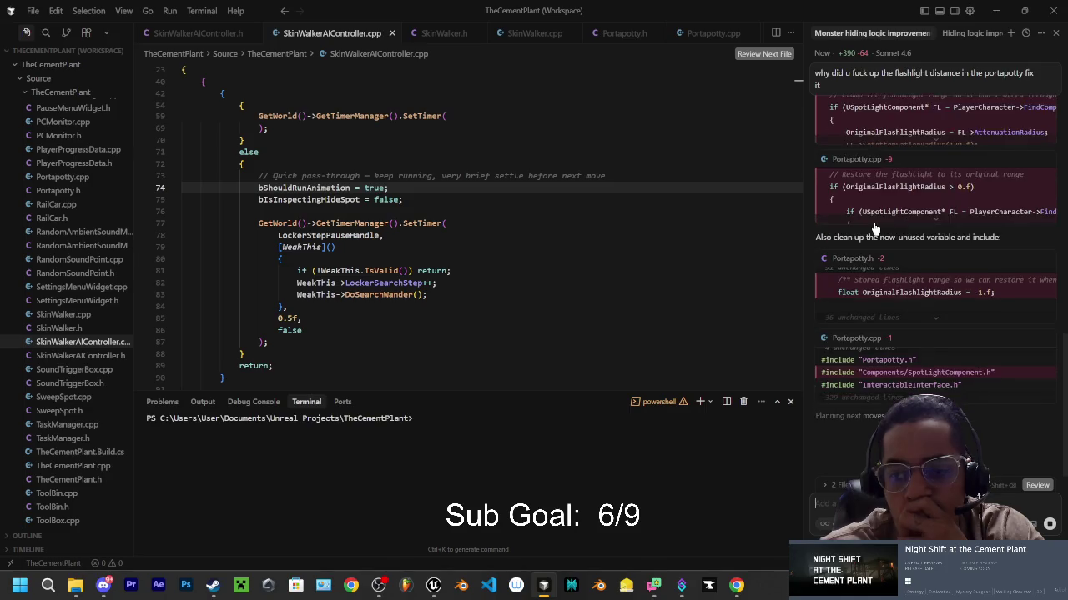
scroll(874, 221, "up", 2)
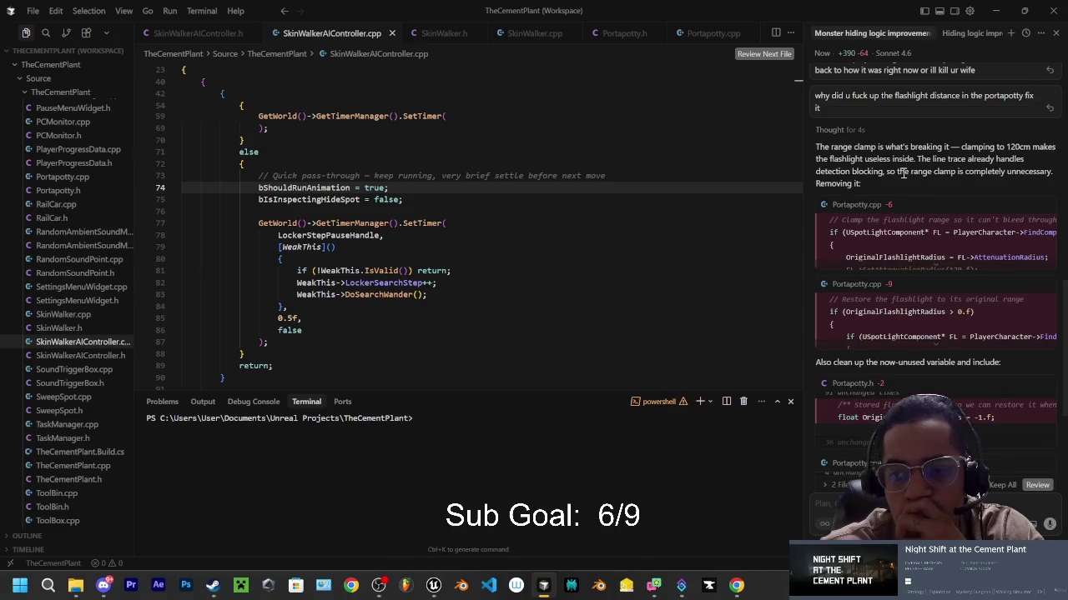
scroll(897, 178, "down", 3)
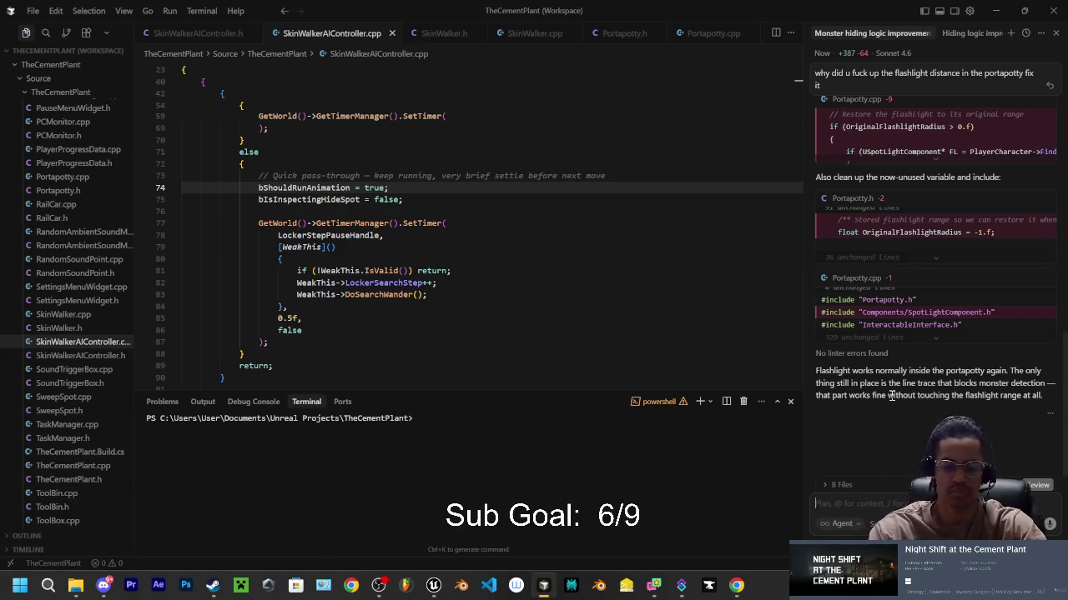
Step: Rebuild the game code with Live Coding (Ctrl+Alt+F11), close the compile window, and return to Unreal
key("ctrl+alt+F11")
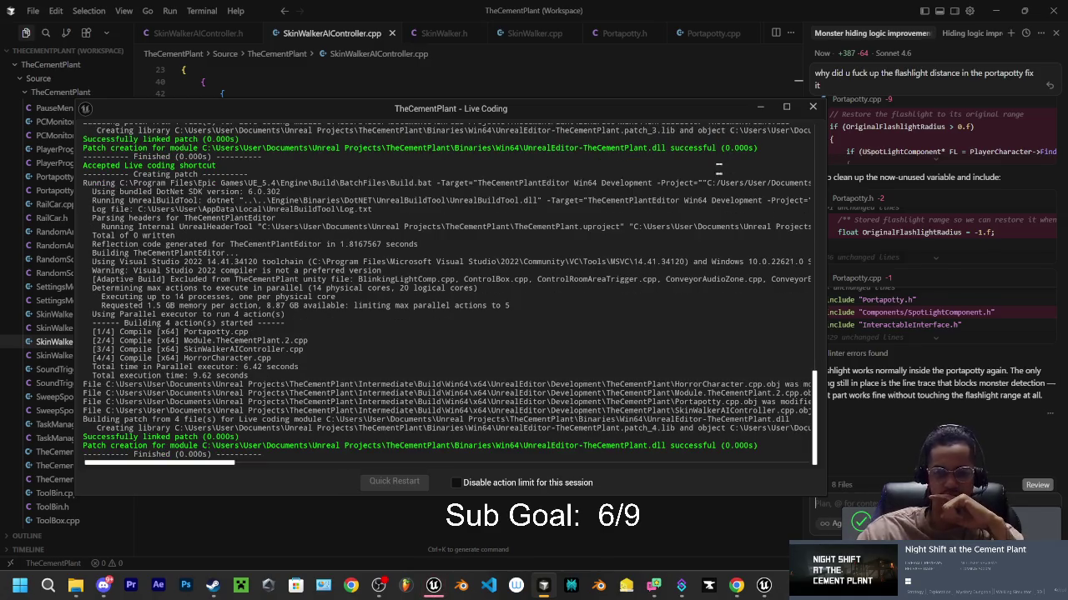
left_click(813, 108)
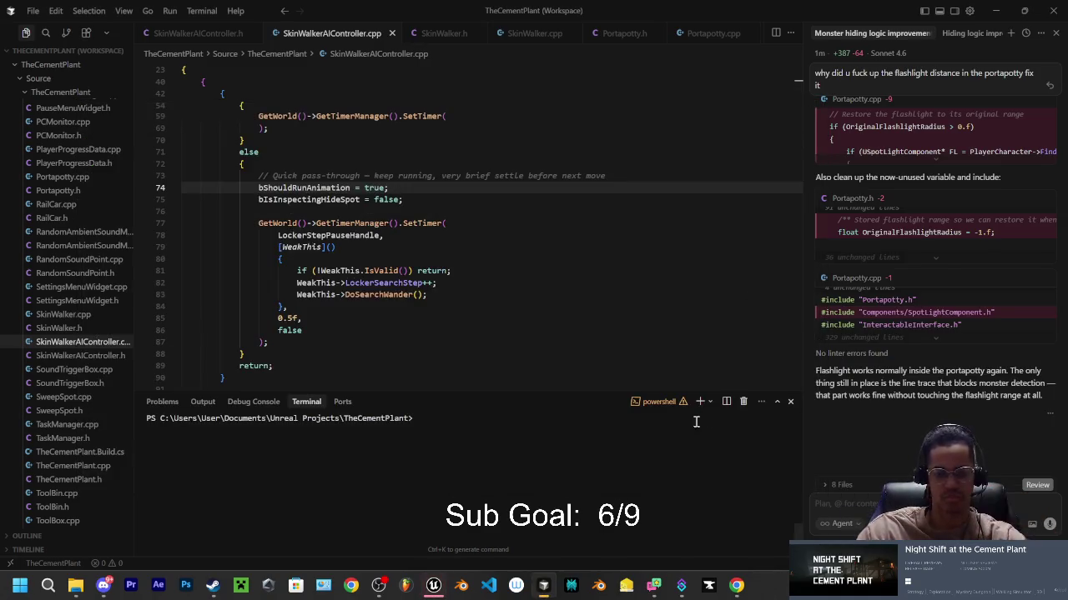
left_click(433, 586)
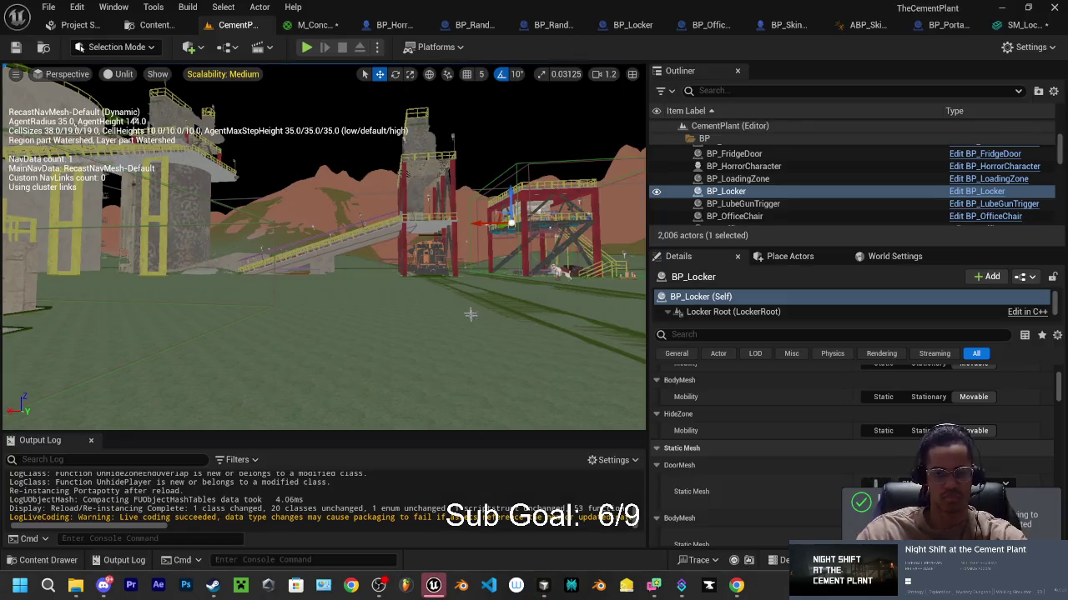
scroll(332, 217, "down", 5)
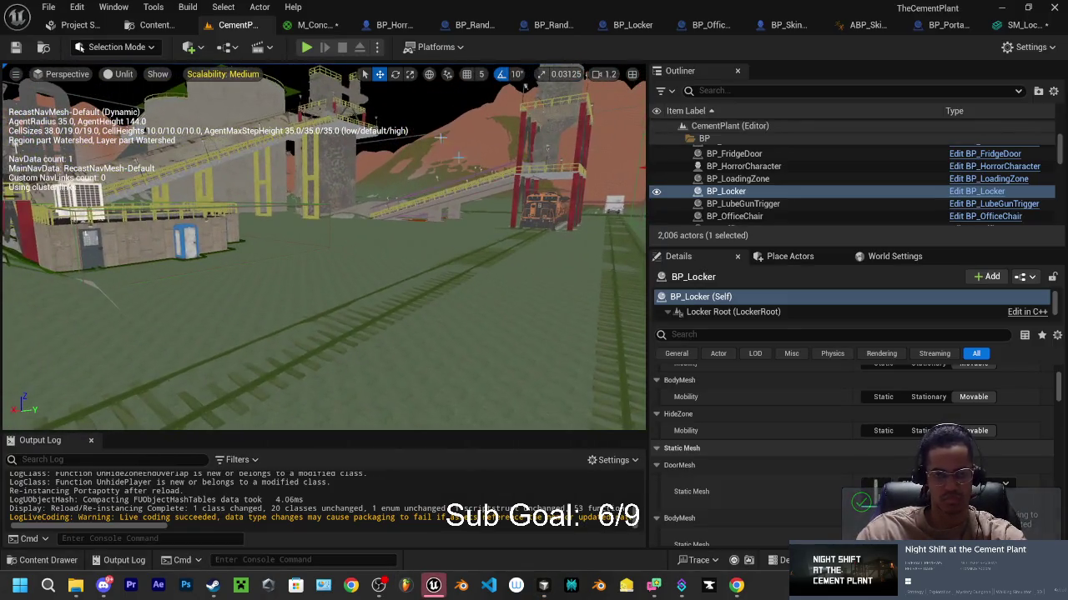
key("alt+p")
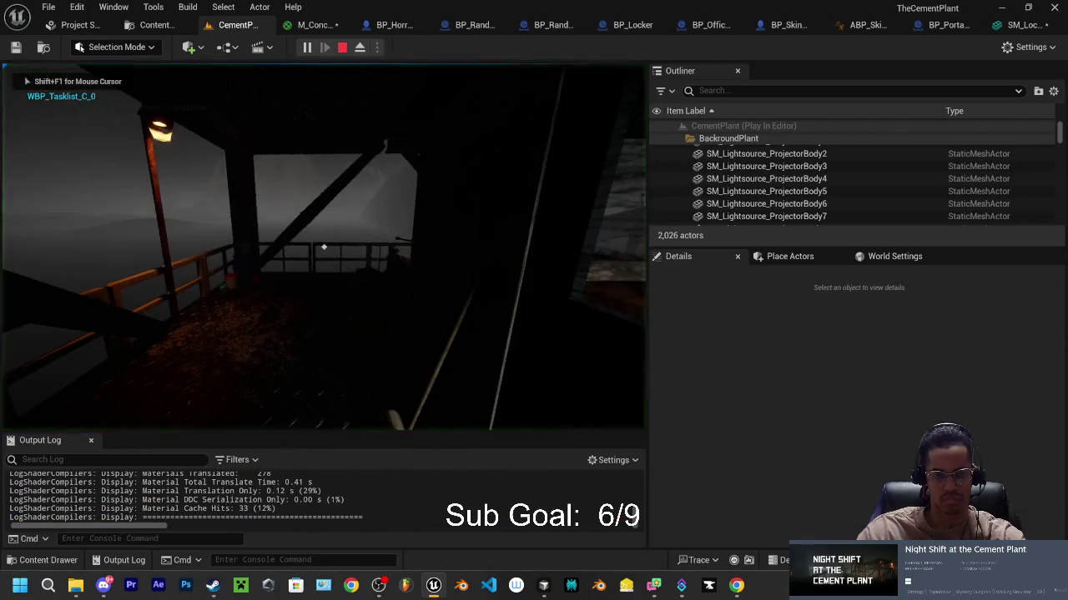
key("w")
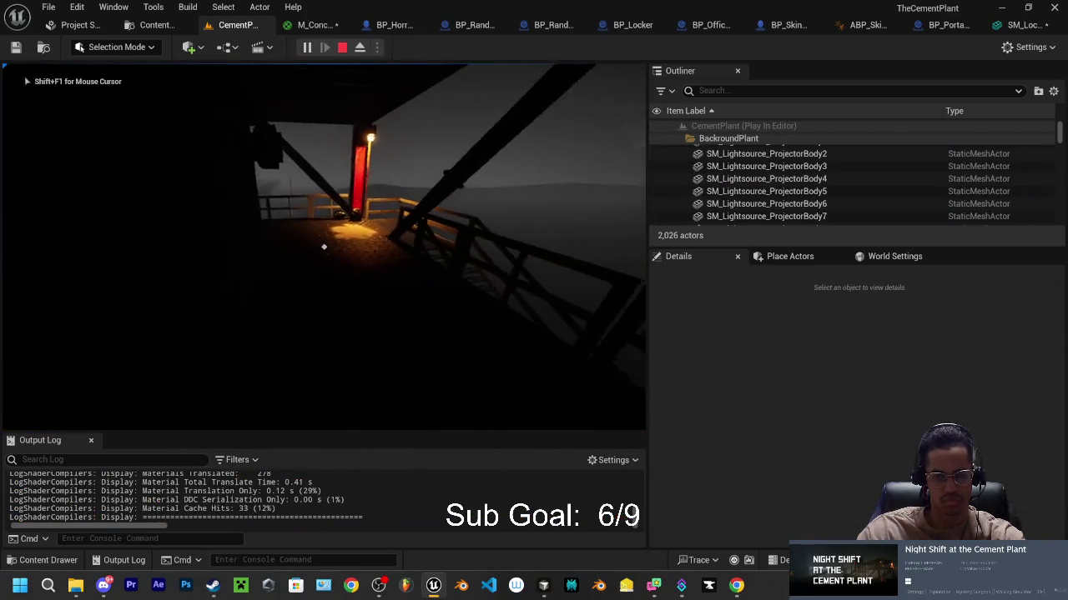
key("w")
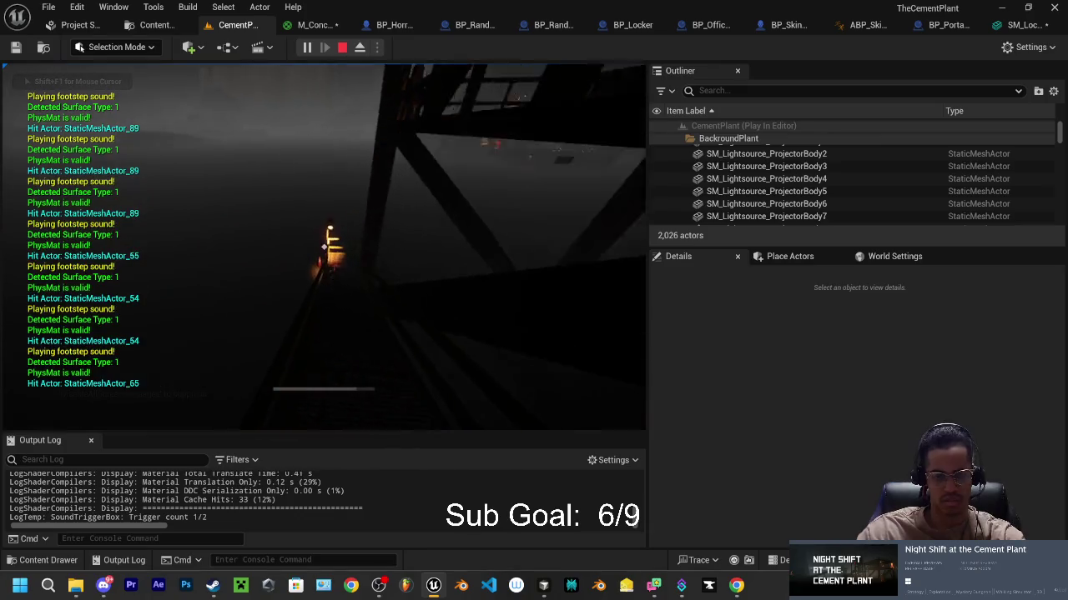
key("w")
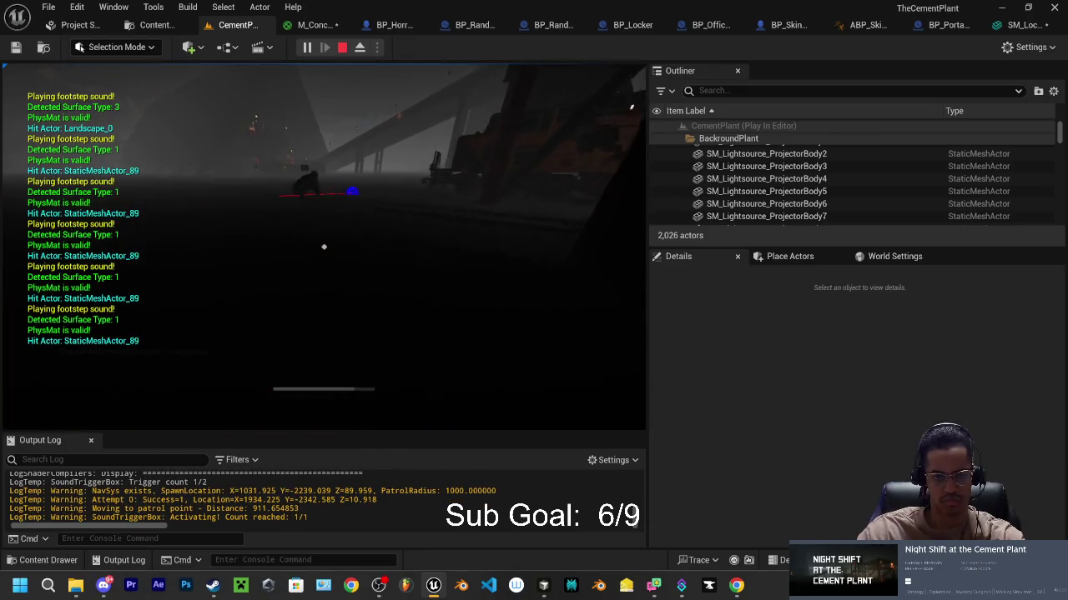
key("w")
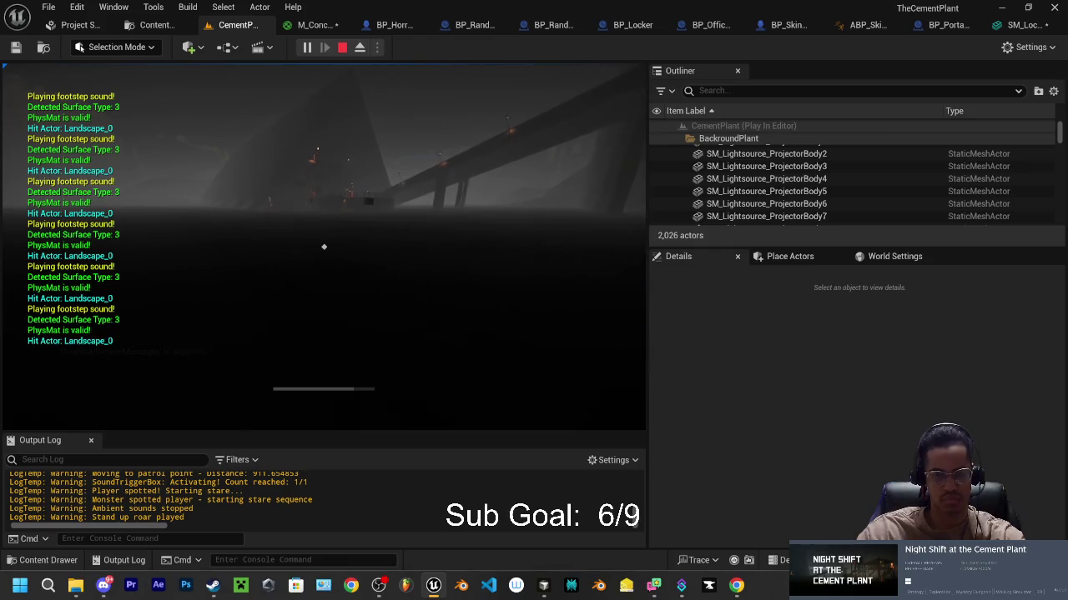
key("w")
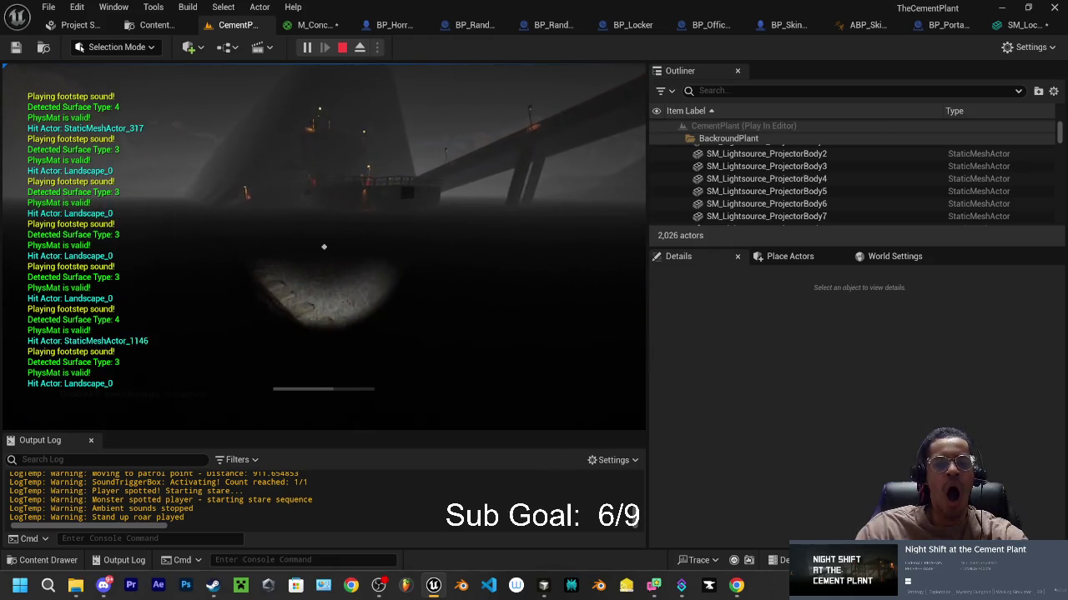
key("w")
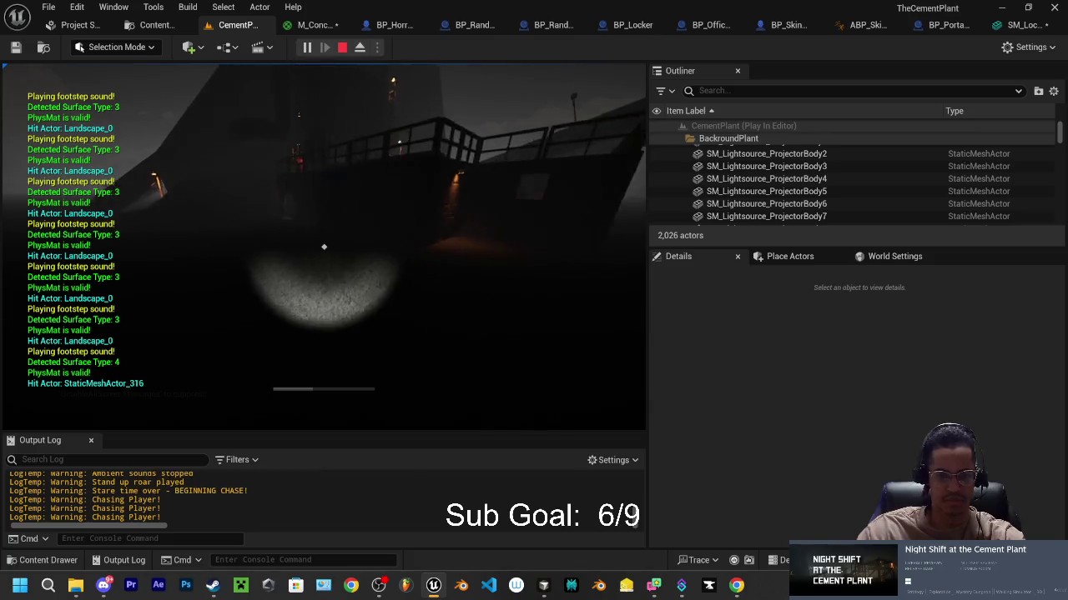
key("w")
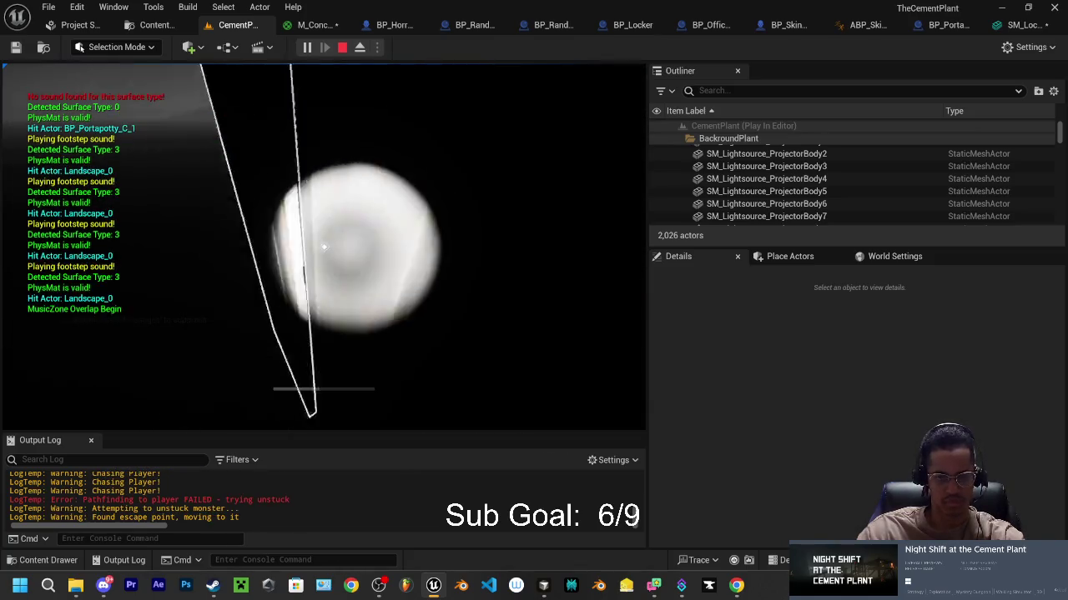
key("e")
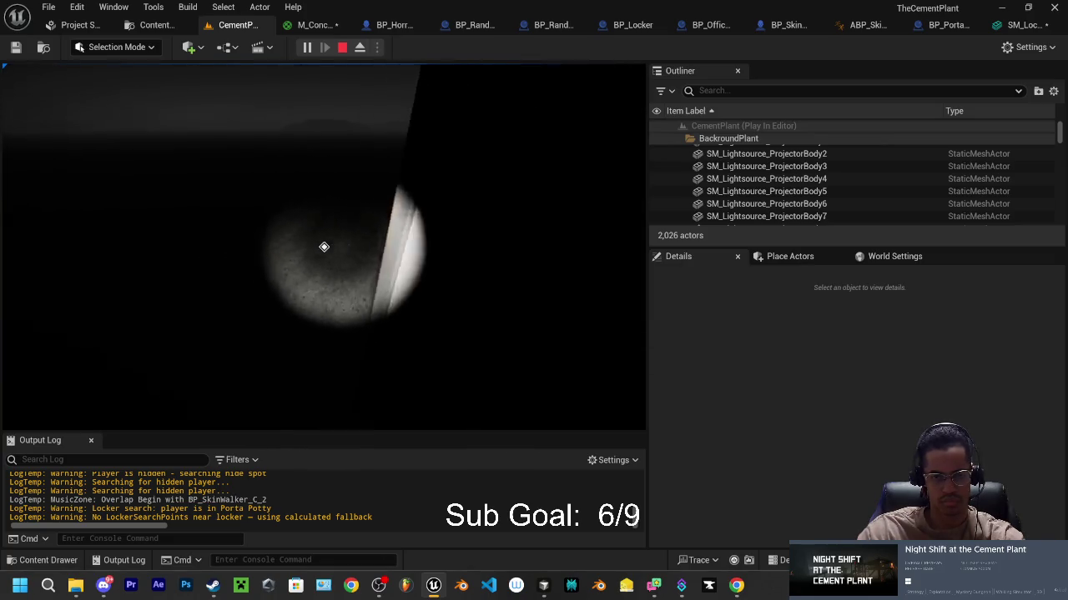
key("Escape")
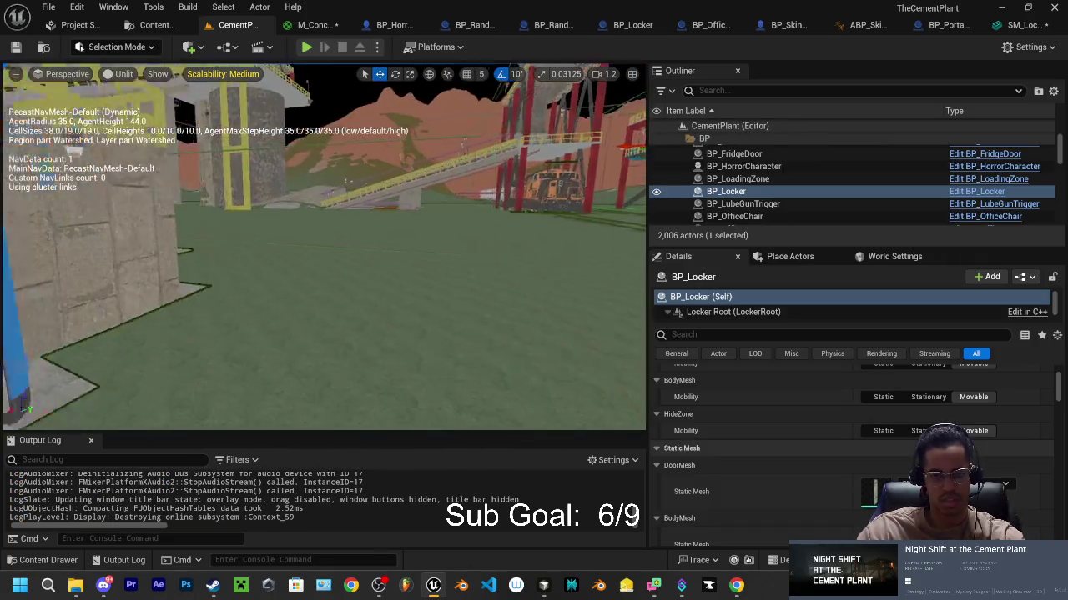
Step: Frame the portapotty up close and browse the BP folder's blueprints in the Content Drawer
key("f")
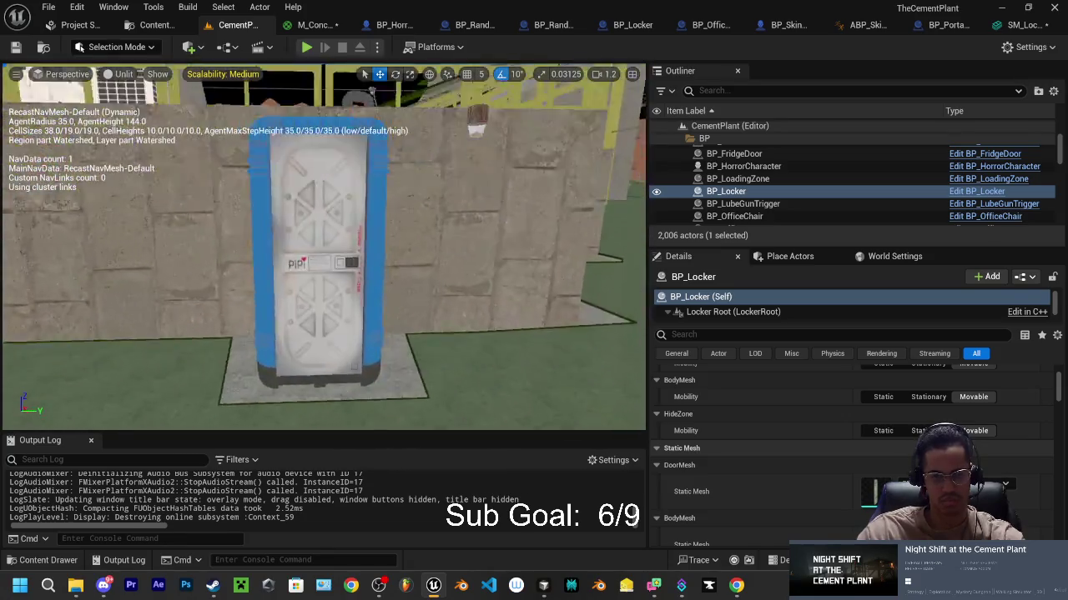
left_click(49, 559)
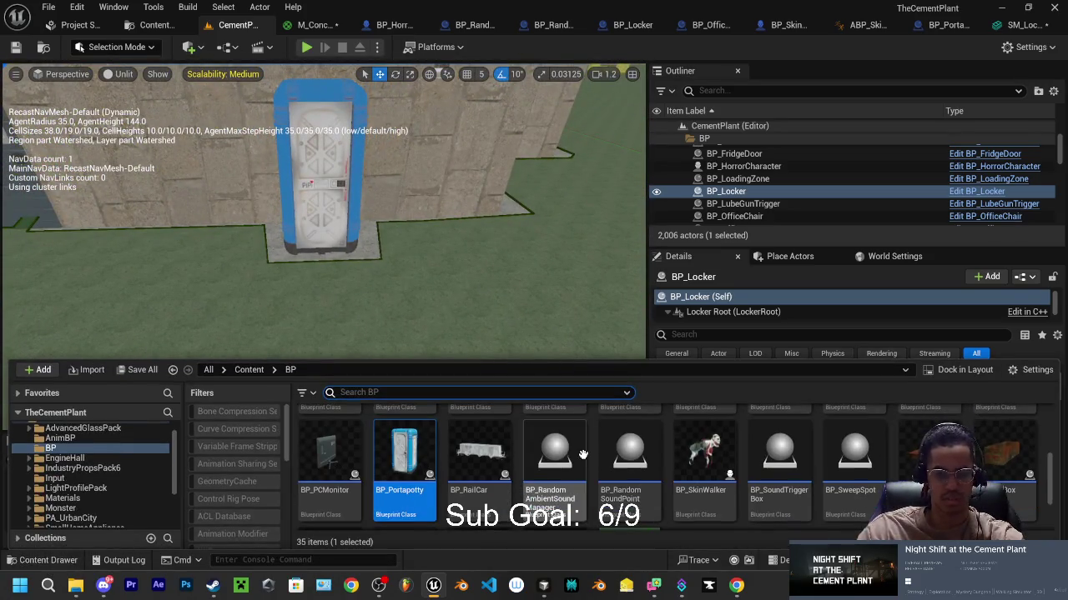
scroll(717, 470, "up", 2)
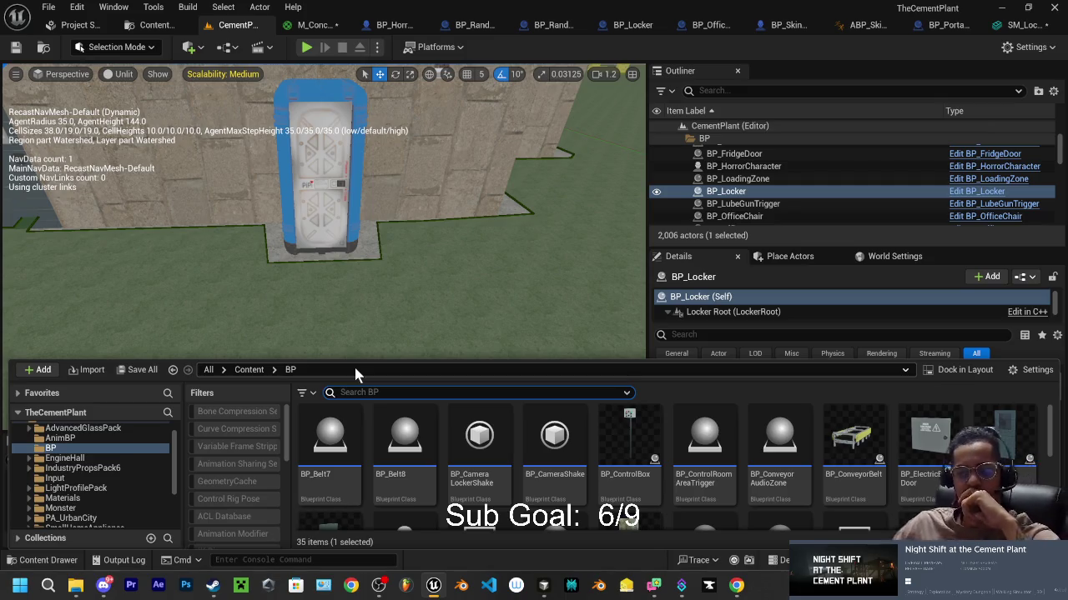
mouse_move(735, 586)
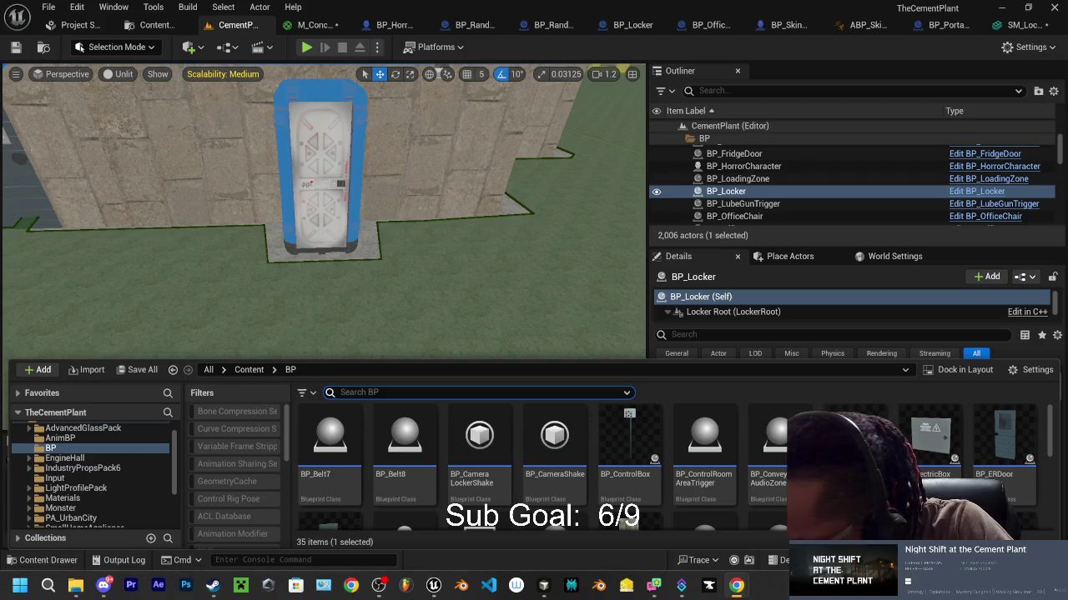
left_click(359, 392)
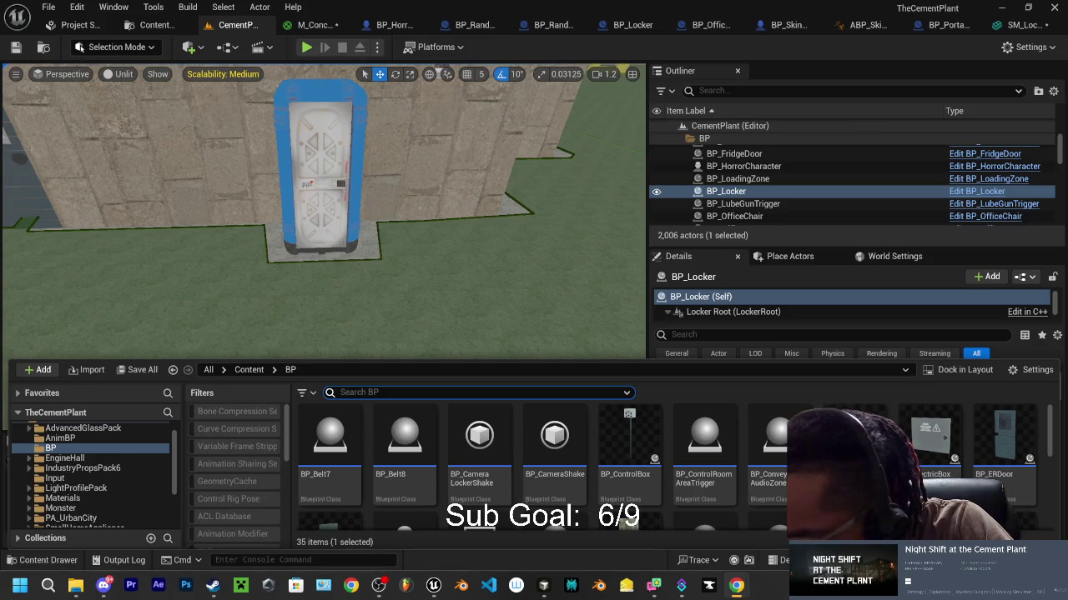
Step: Switch to the Cursor billing page in Chrome
key("alt+Tab")
left_click_drag(436, 72, 390, 70)
scroll(481, 209, "down", 3)
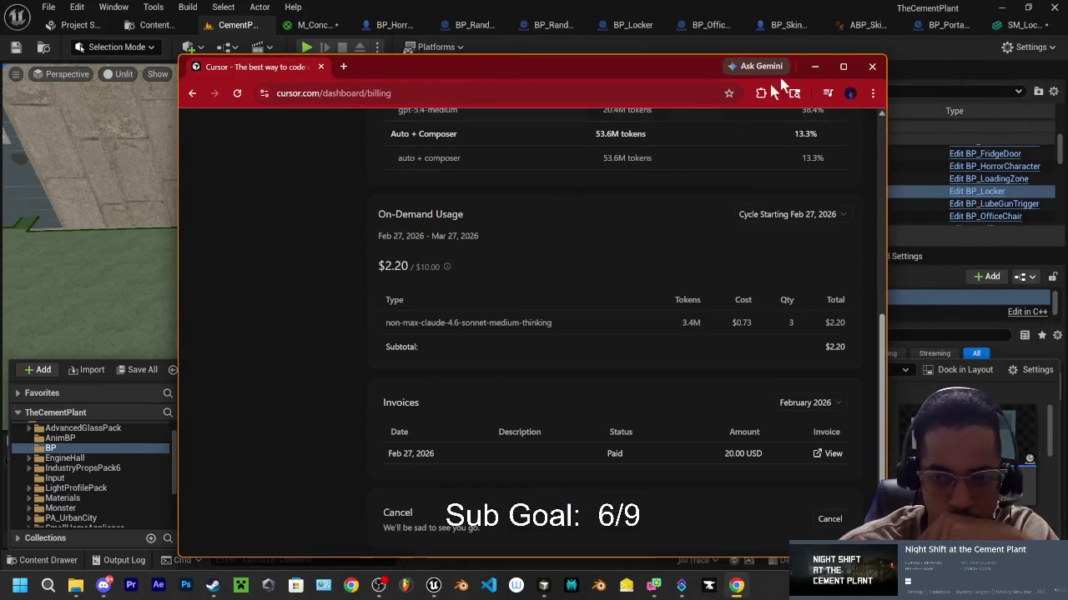
Step: Maximize the billing page, review usage (API 100.0%, 57M tokens, $2.20 of $10.00), then open Perplexity
left_click(844, 66)
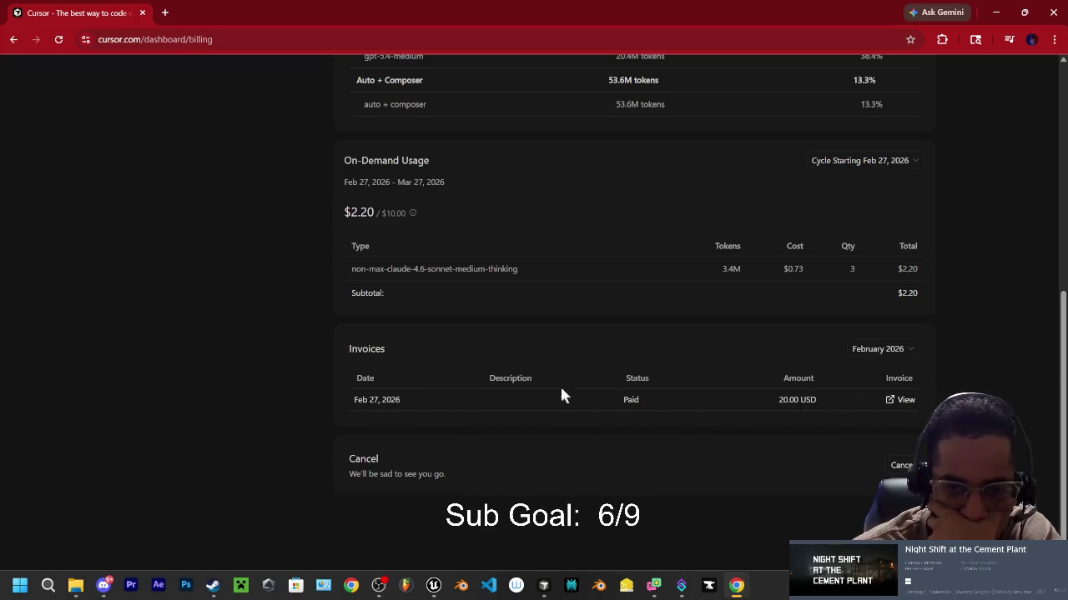
scroll(567, 395, "up", 2)
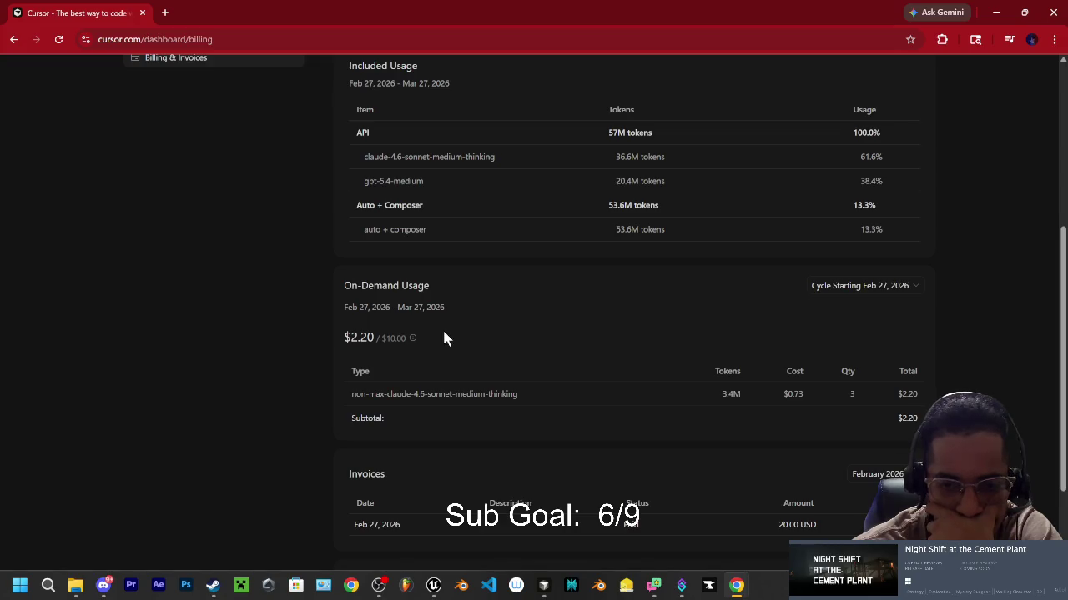
scroll(443, 334, "up", 1)
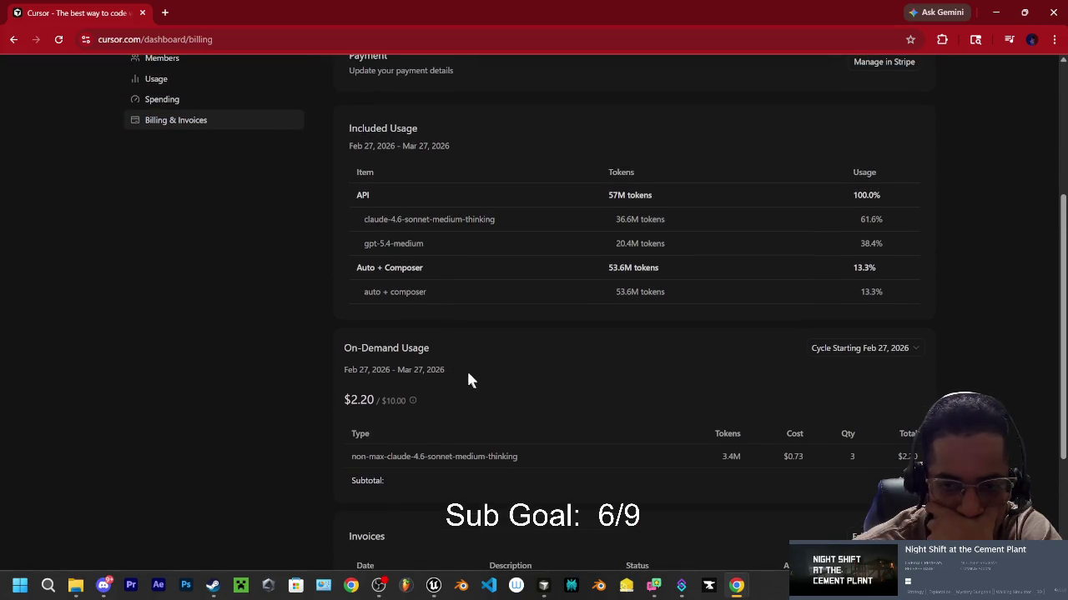
scroll(467, 376, "up", 1)
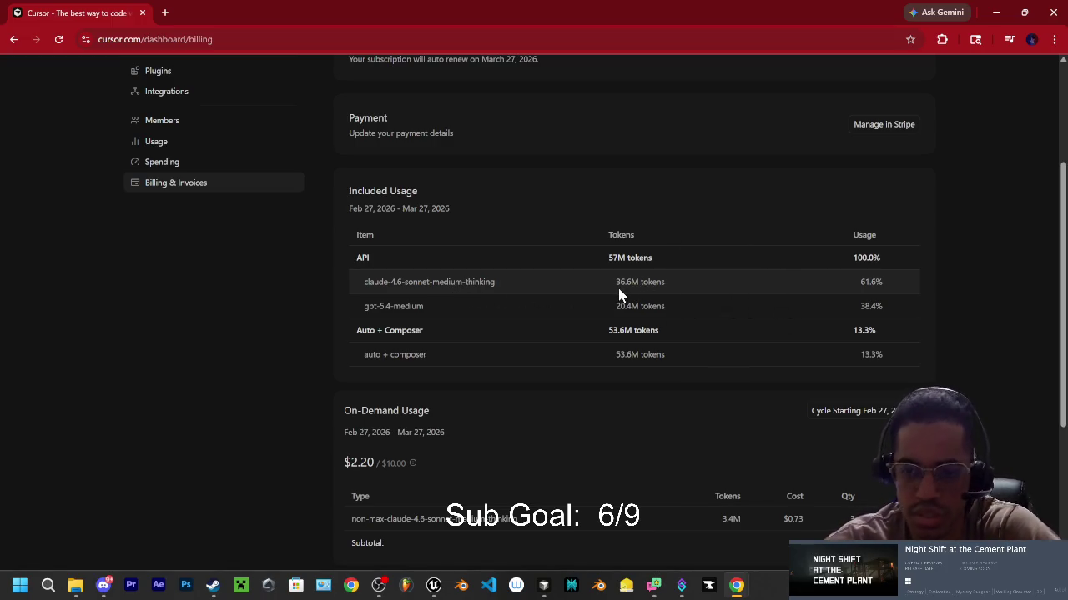
mouse_move(627, 287)
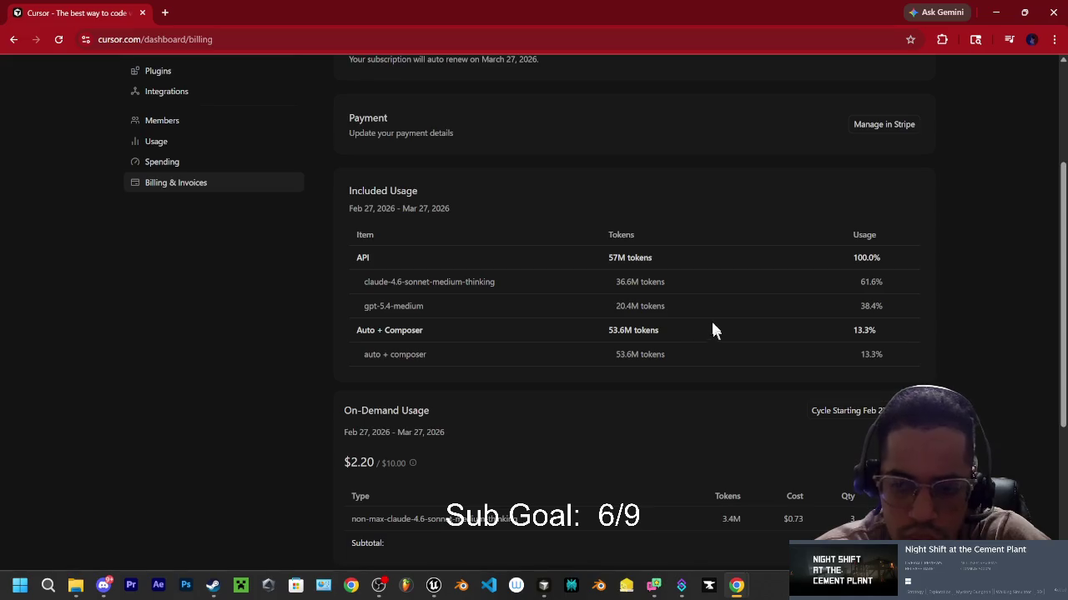
scroll(692, 325, "up", 3)
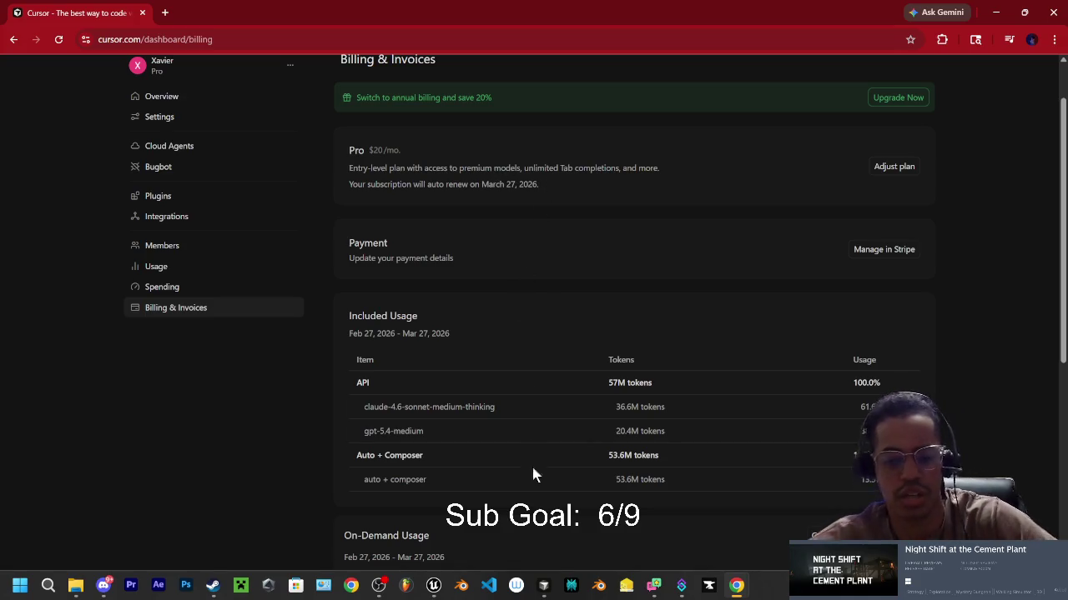
left_click(571, 586)
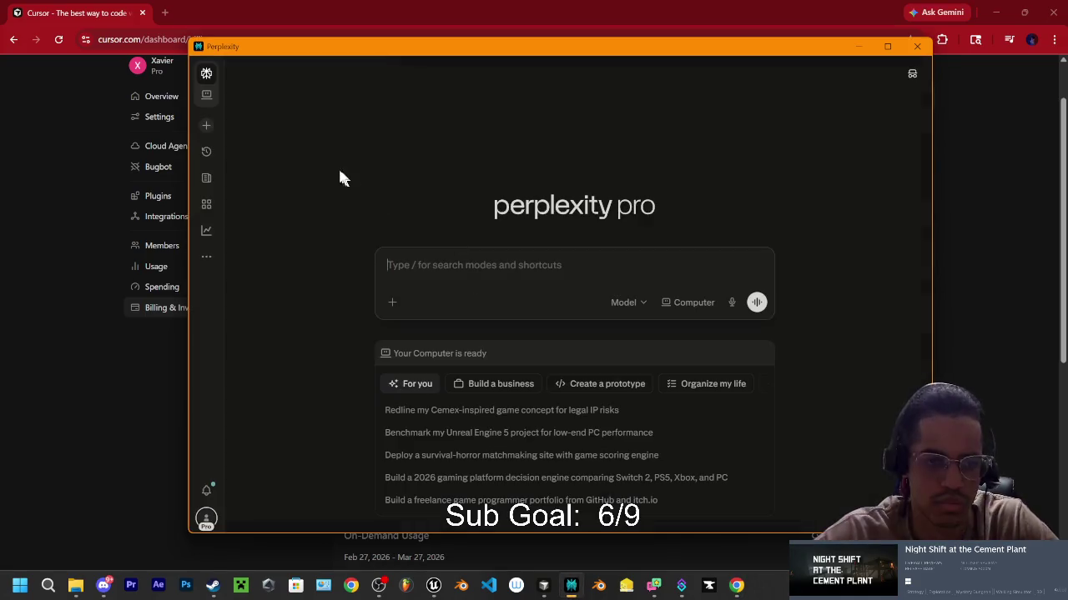
Step: Start a Perplexity question saying the Cursor usage limit was hit unexpectedly and asking how it works
type("i just hitn")
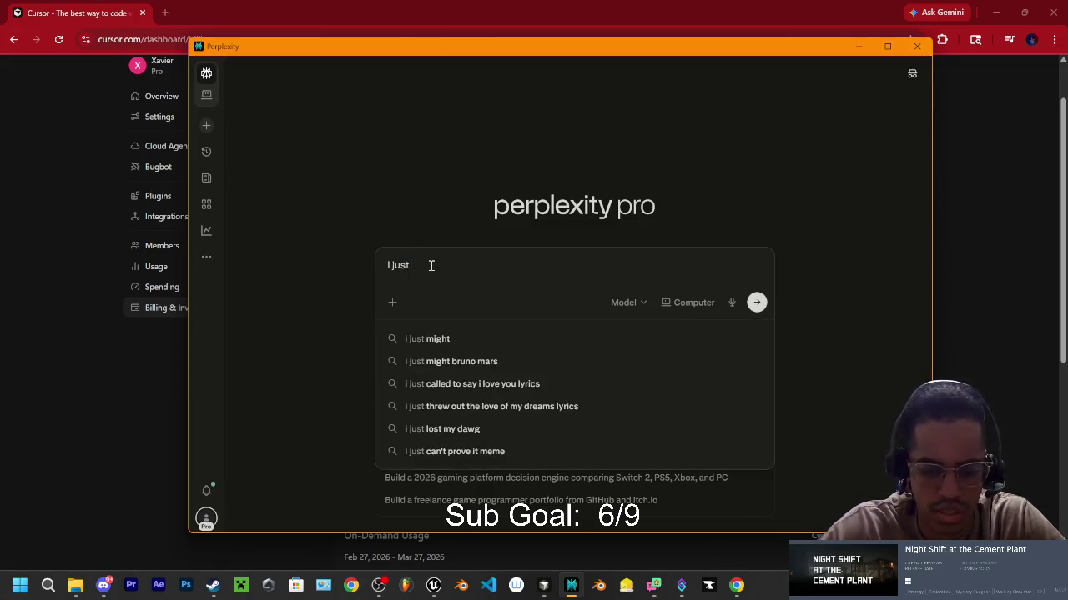
key("BackSpace")
type("usage limit on cursor, din")
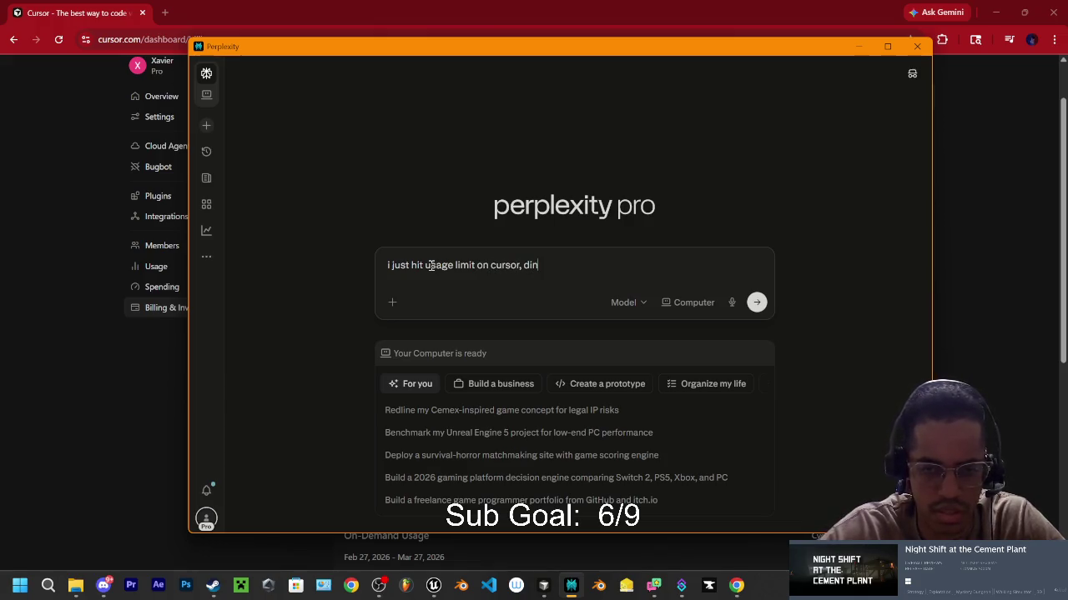
key("BackSpace")
type("dnt s")
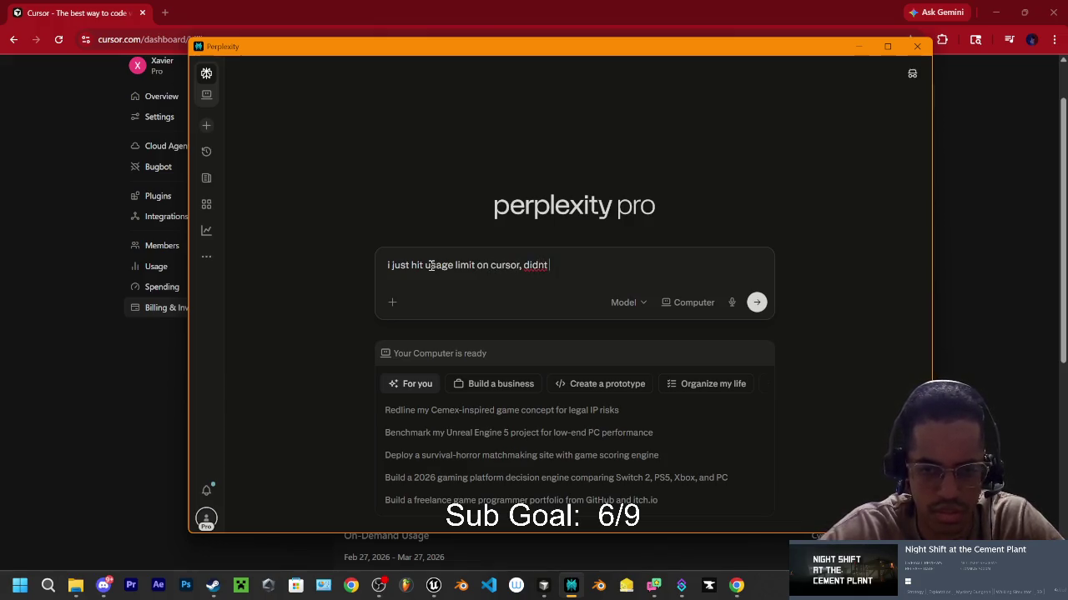
type("ee that com")
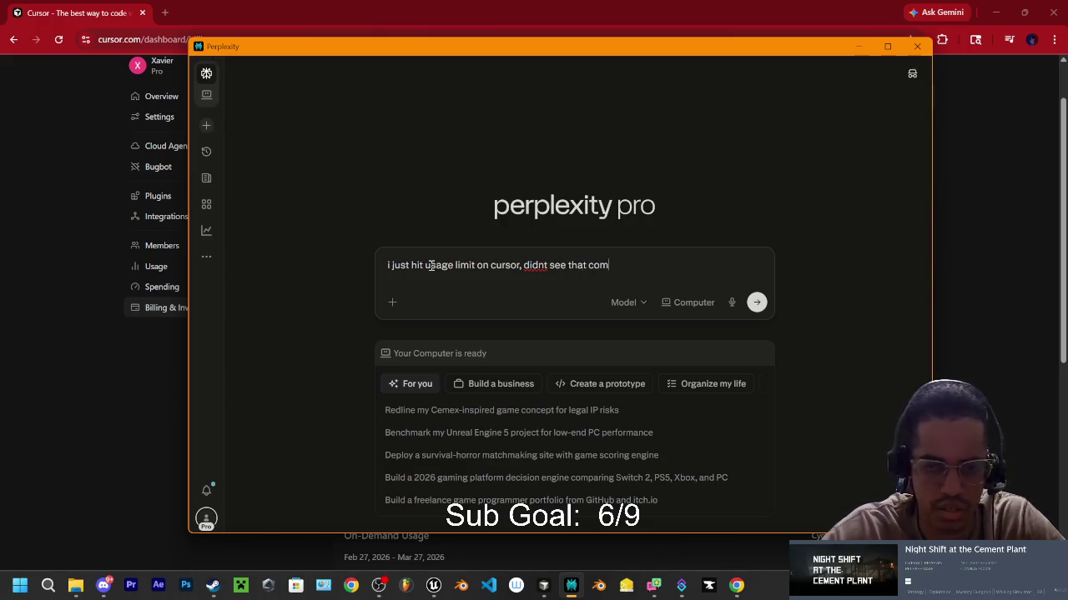
type("ming dindnt know about")
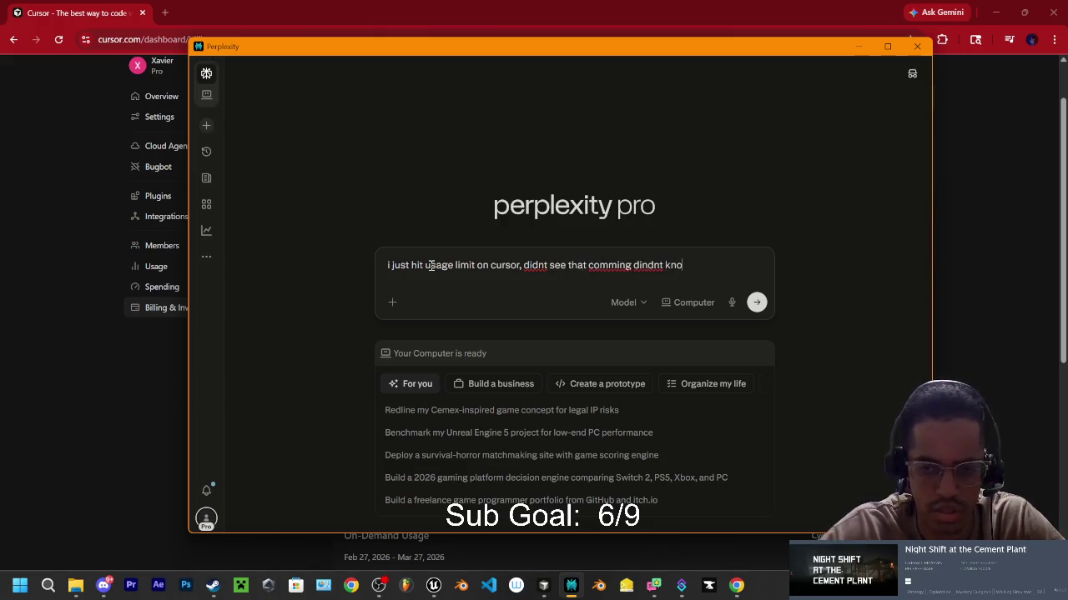
key("BackSpace")
key("BackSpace")
type("so can u explain how i")
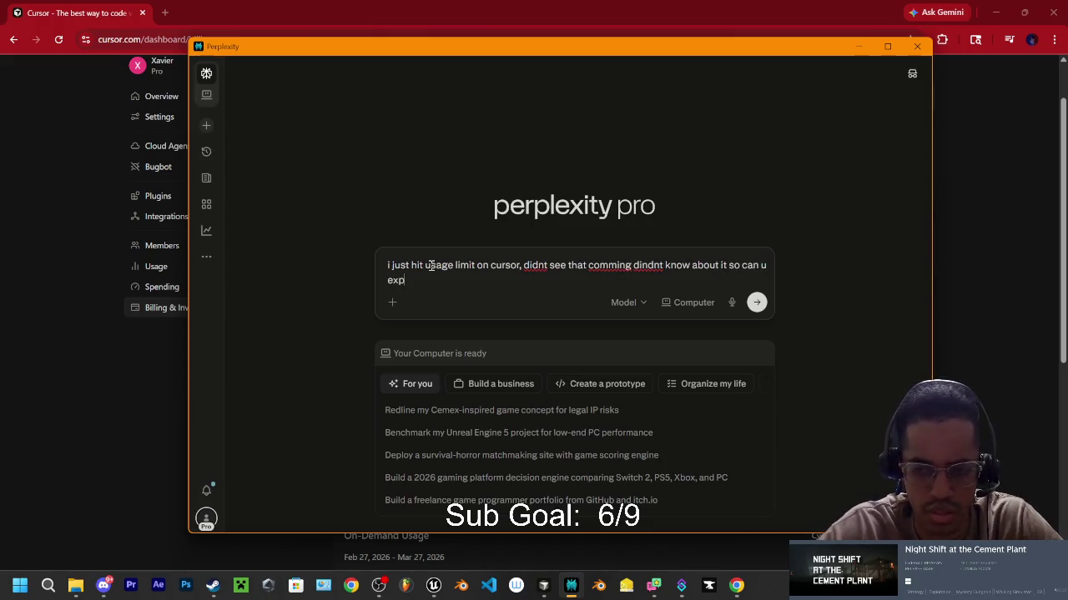
type("t work")
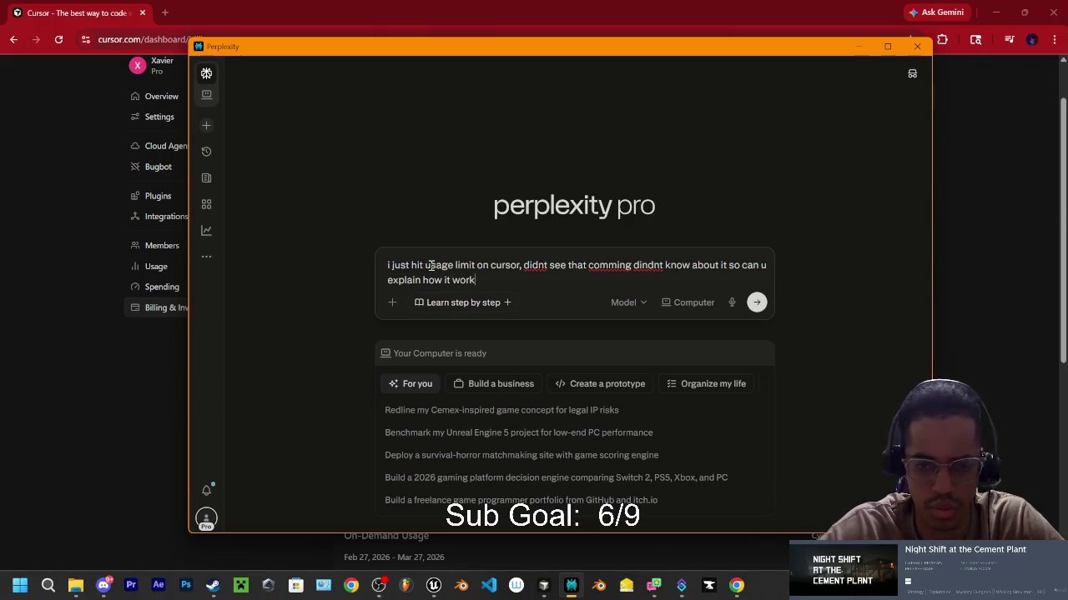
type("s ha")
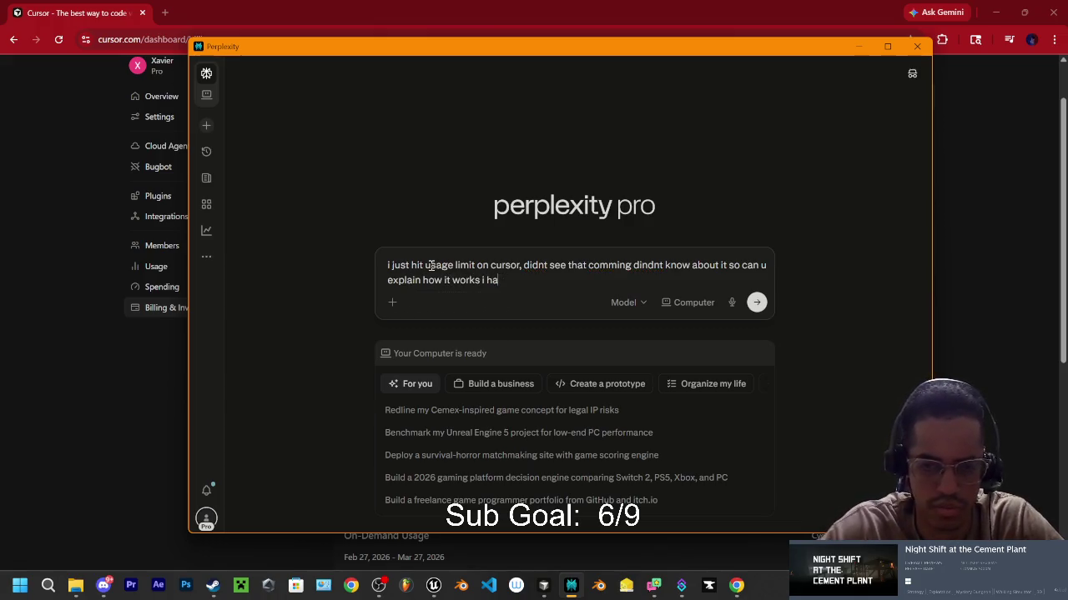
type("ve the")
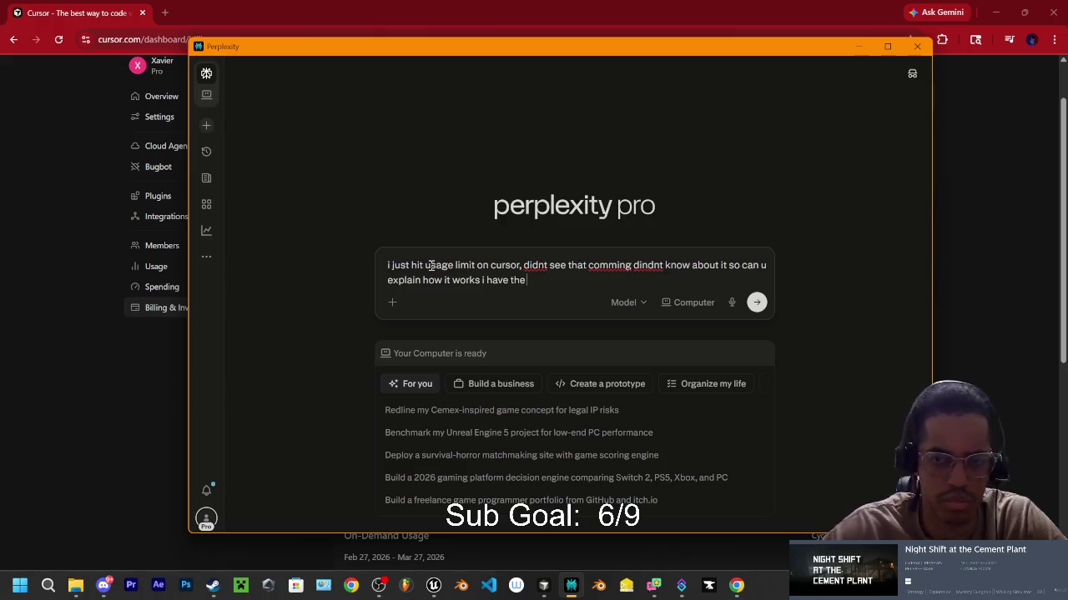
Step: Finish asking how many tokens the $20/month Pro plan gives and whether some models use more
mouse_move(569, 52)
left_mouse_down()
mouse_move(497, 284)
mouse_move(592, 47)
left_mouse_up()
type("pro pa")
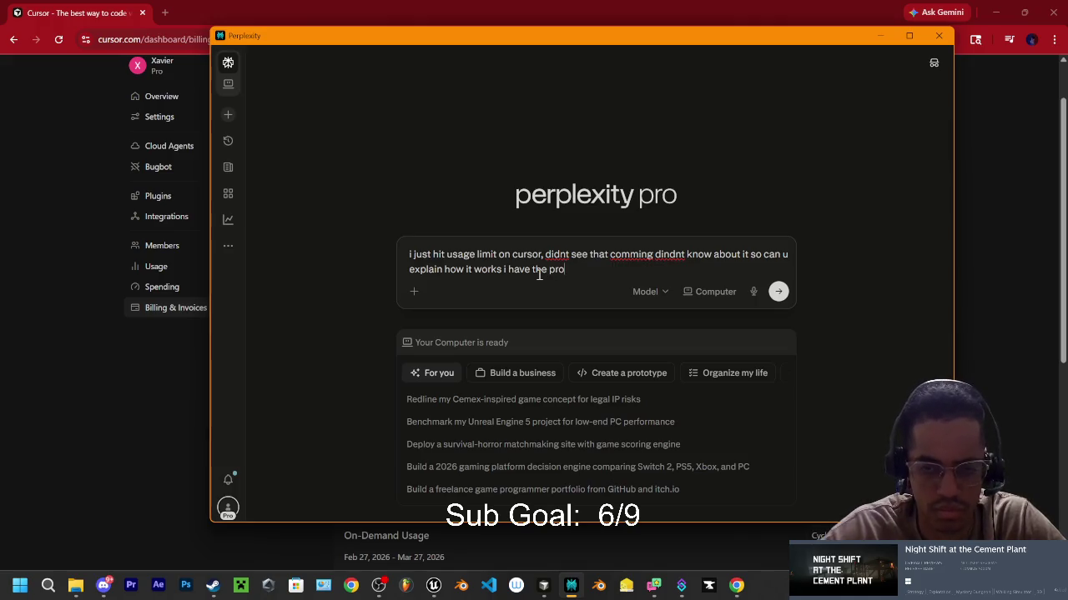
key("BackSpace")
key("BackSpace")
key("BackSpace")
type("pl")
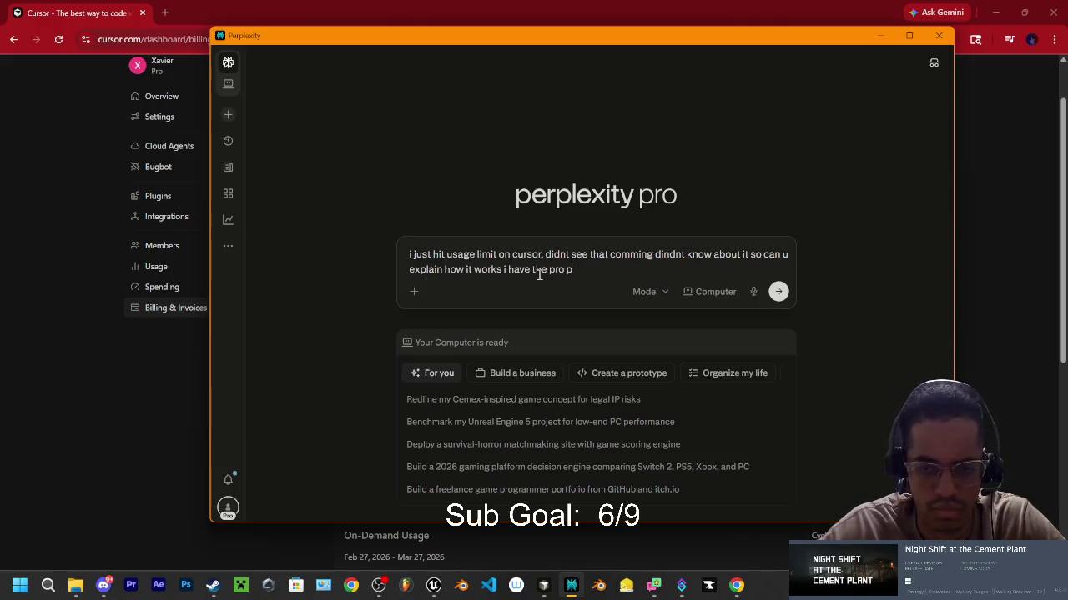
type("an 20")
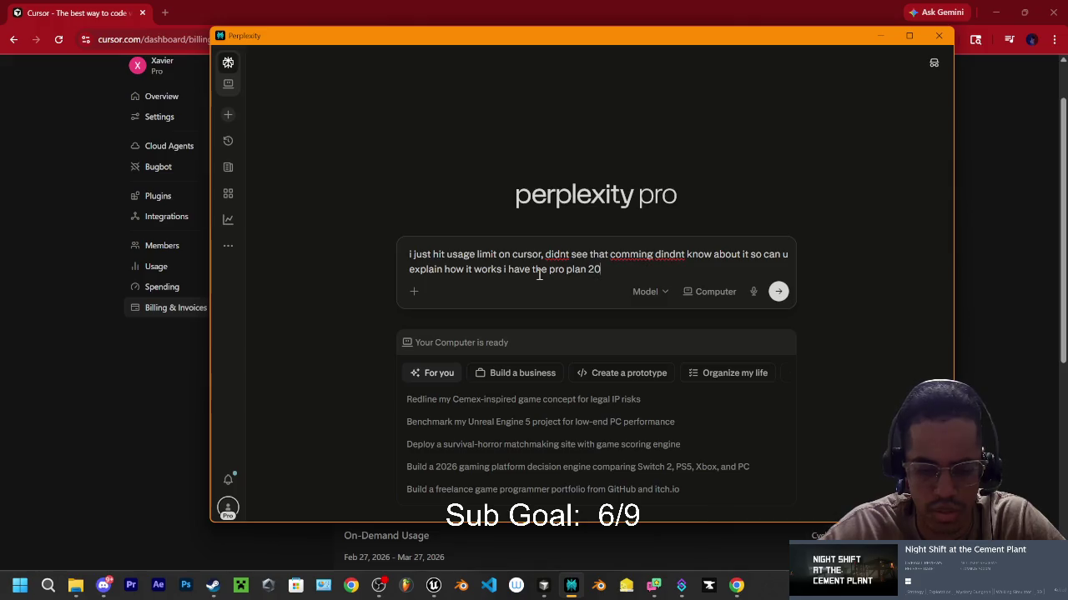
type(" bucks a m")
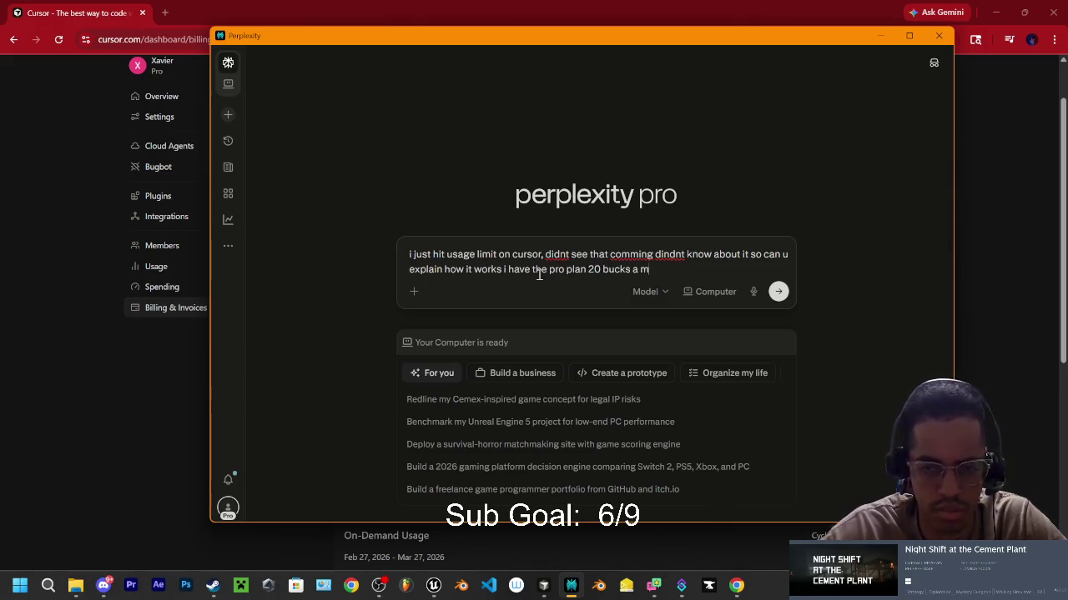
type("onth. how many tokens ")
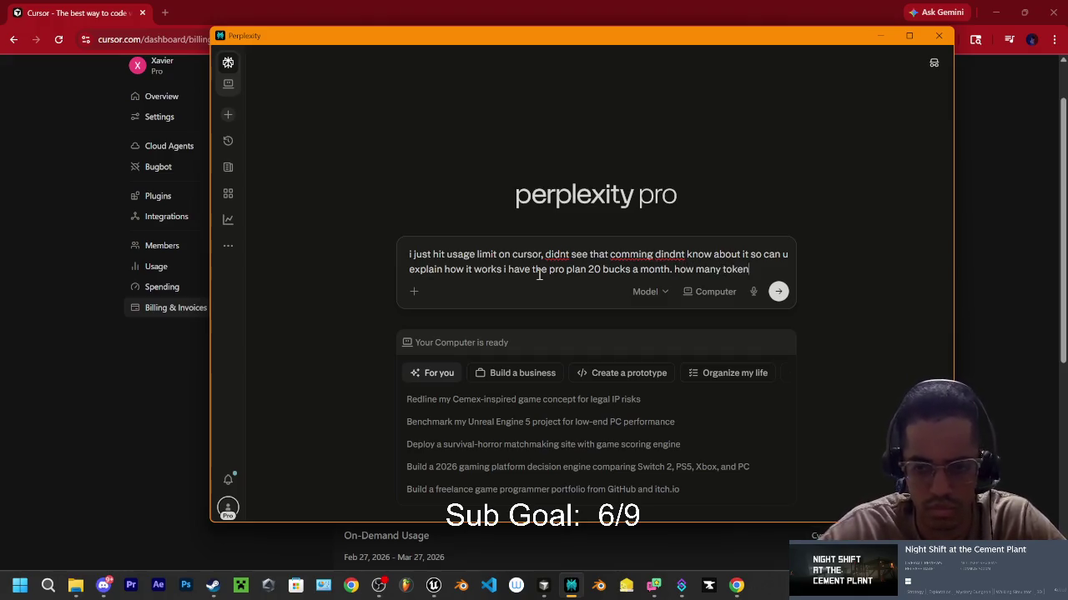
type("do i get ho")
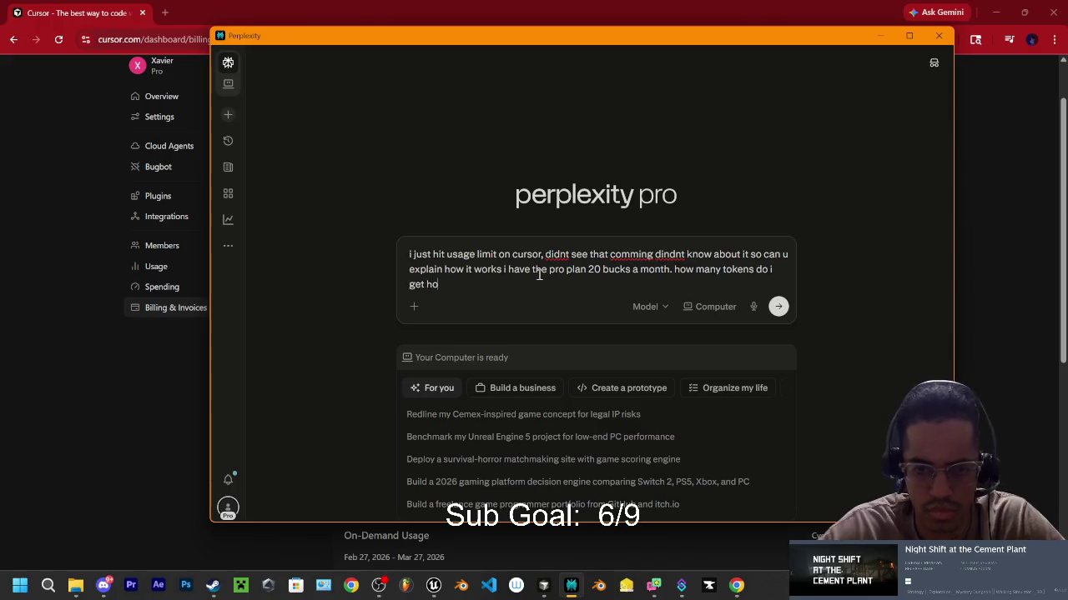
type("w many tokens is s")
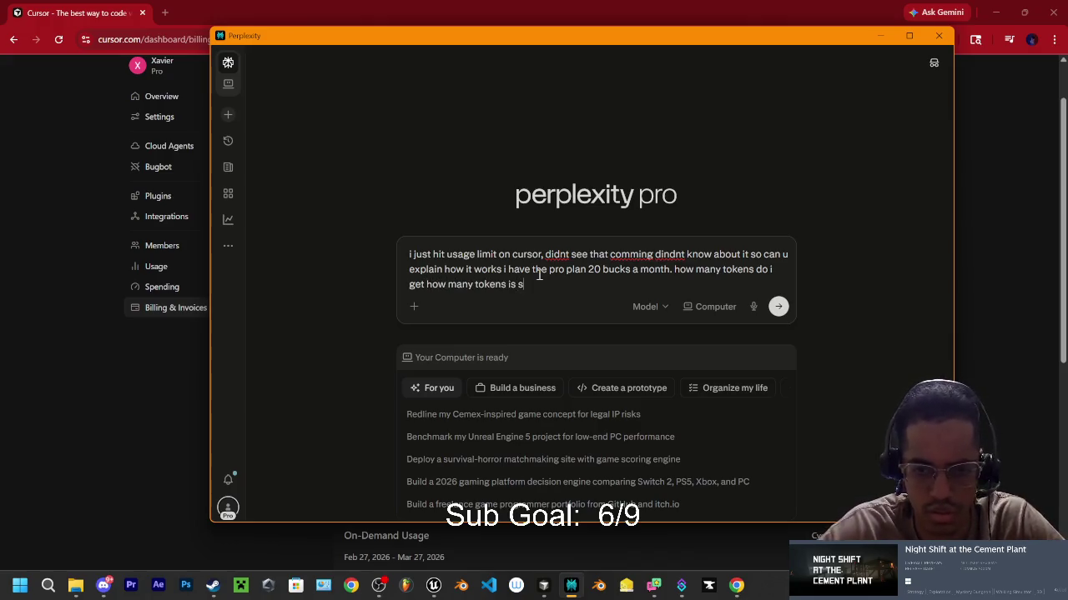
key("BackSpace")
type("used ea")
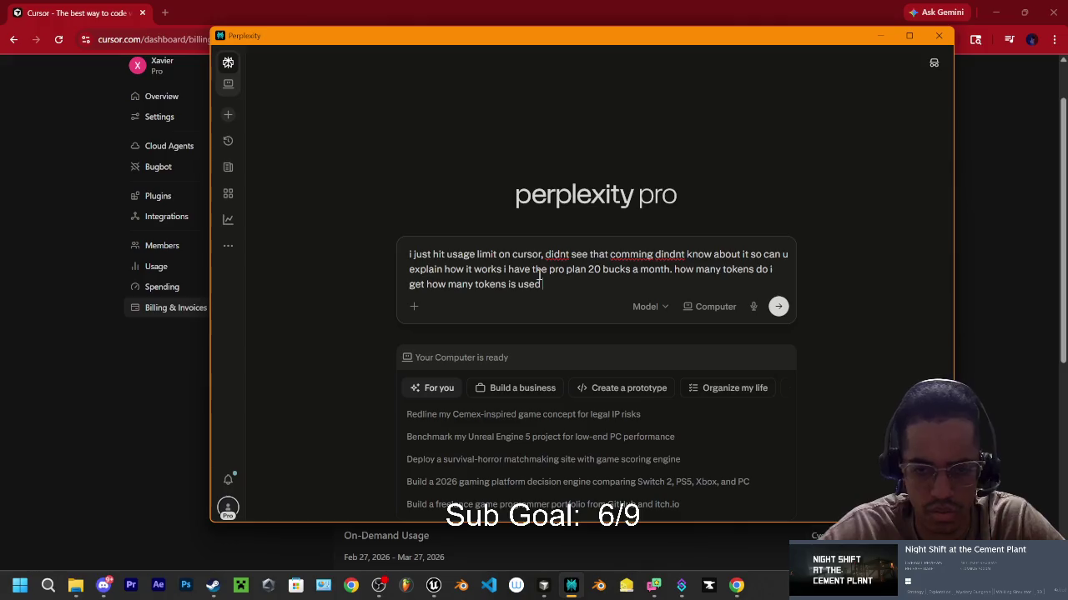
type("ch ")
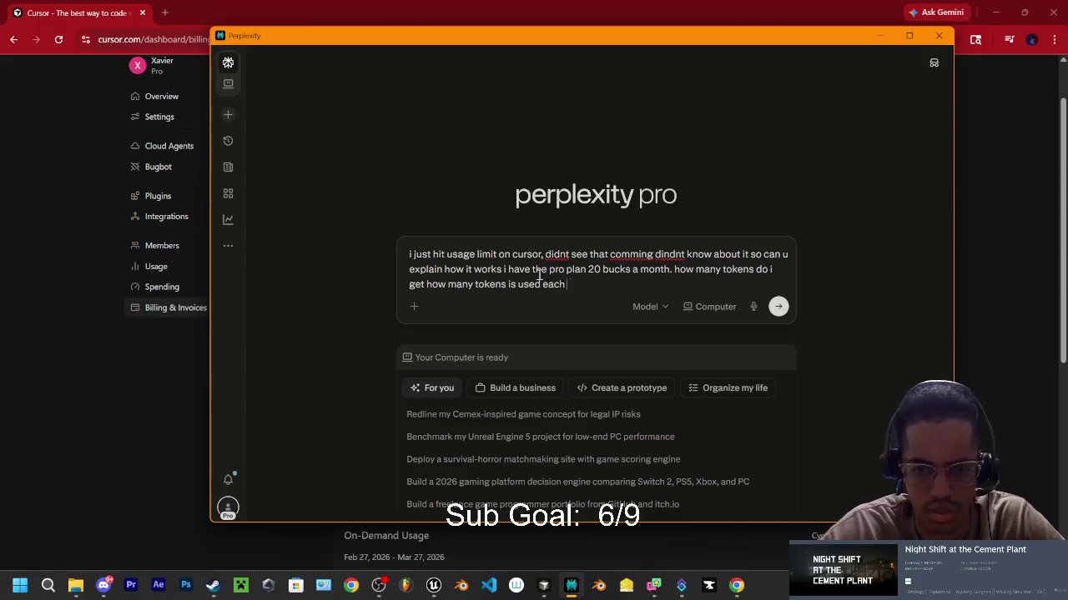
type("thing if i use b")
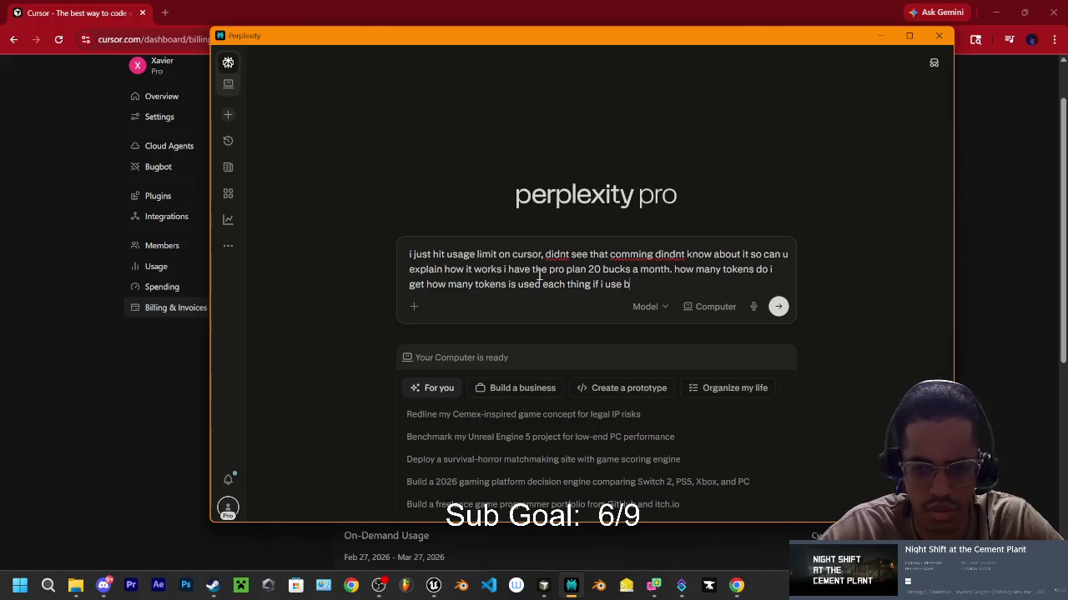
key("BackSpace")
type("odels what")
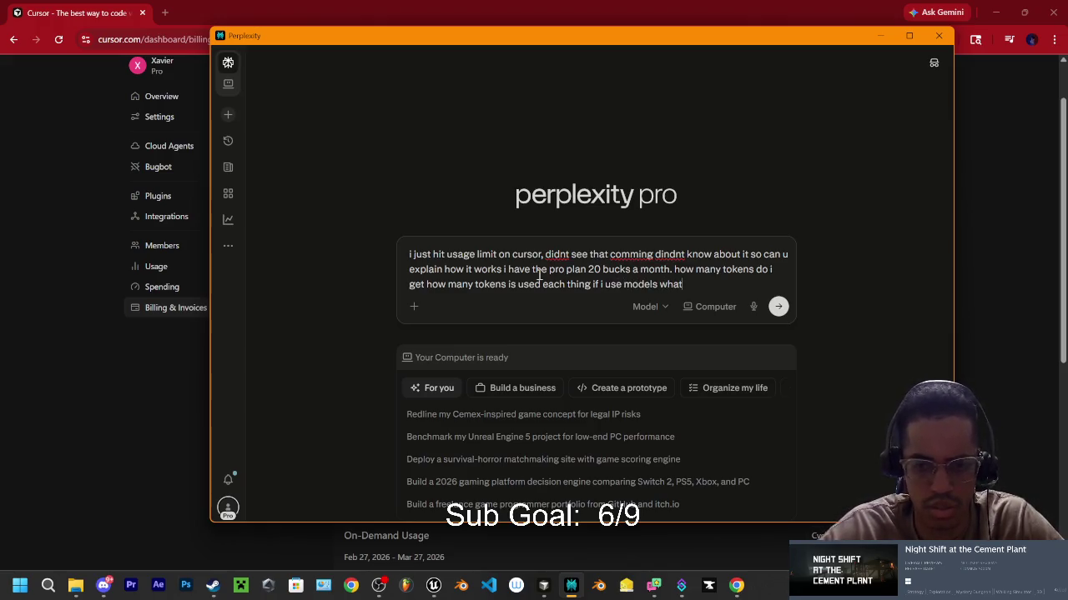
key("BackSpace")
key("BackSpace")
key("BackSpace")
key("BackSpace")
type("does i")
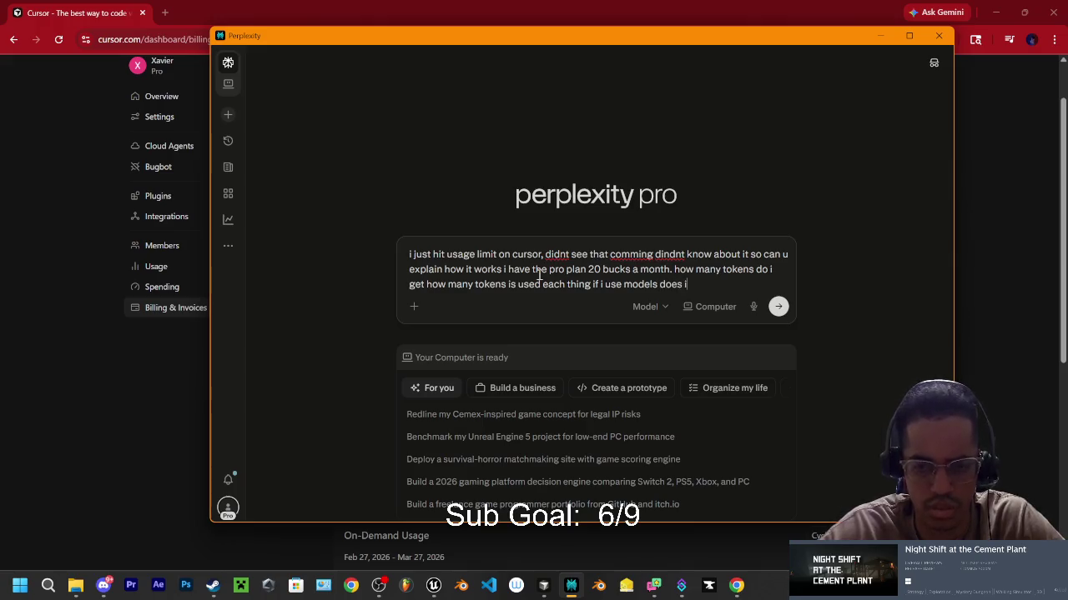
type("t use more, if")
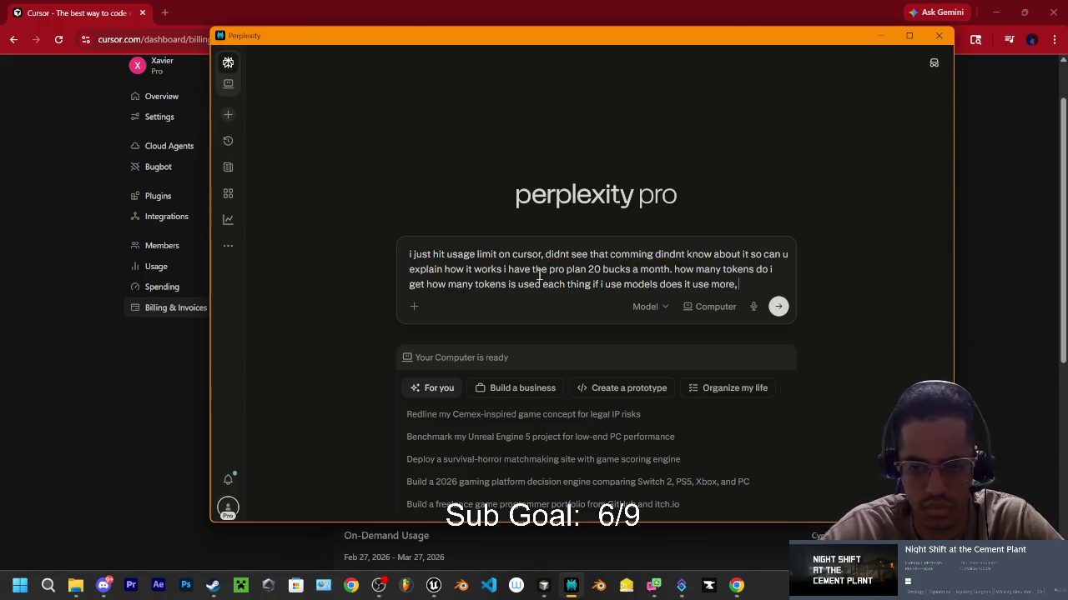
left_click(644, 306)
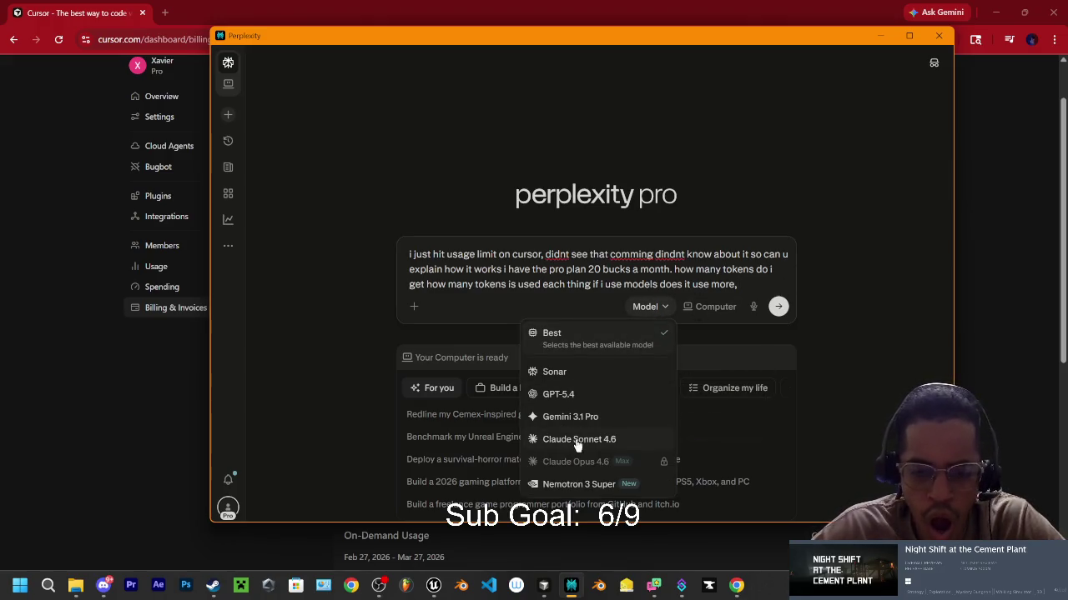
Step: Send the Cursor usage-limit question to Perplexity using Claude Sonnet 4.6 as the model
left_click(579, 439)
left_click(779, 307)
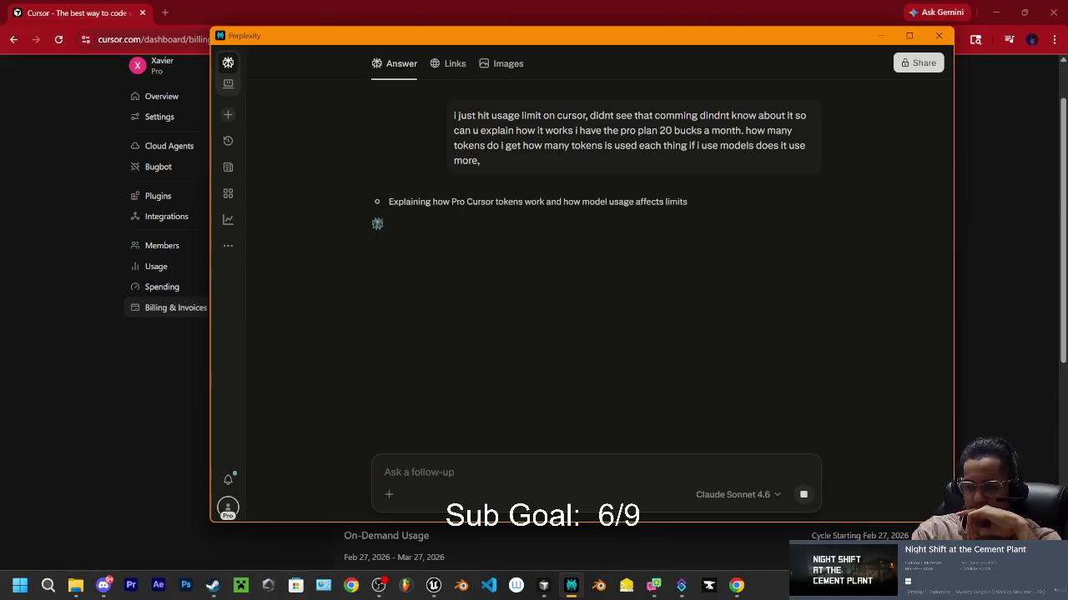
key("alt+Tab")
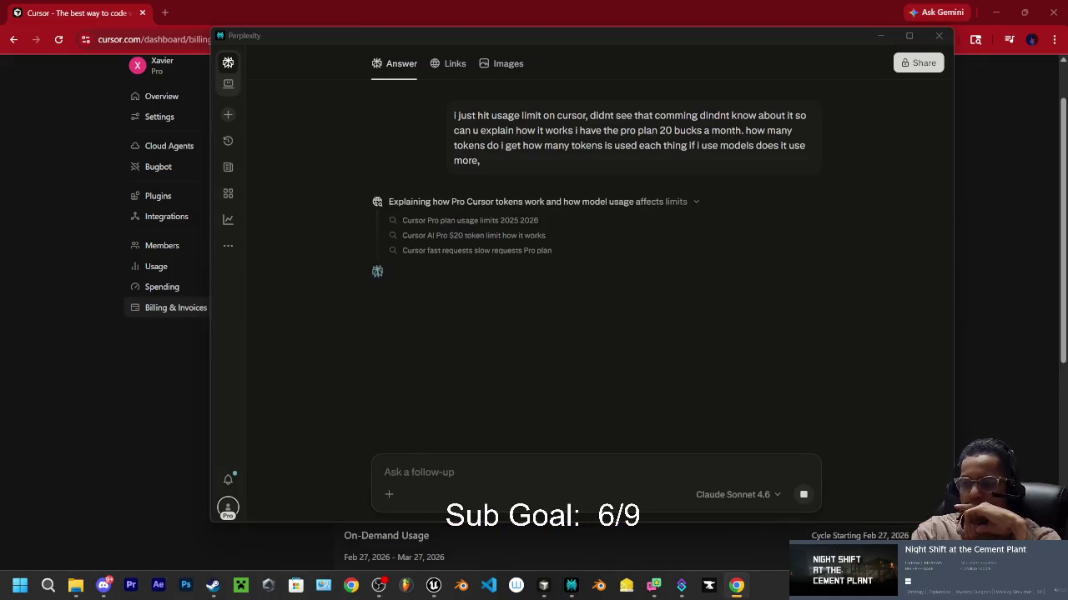
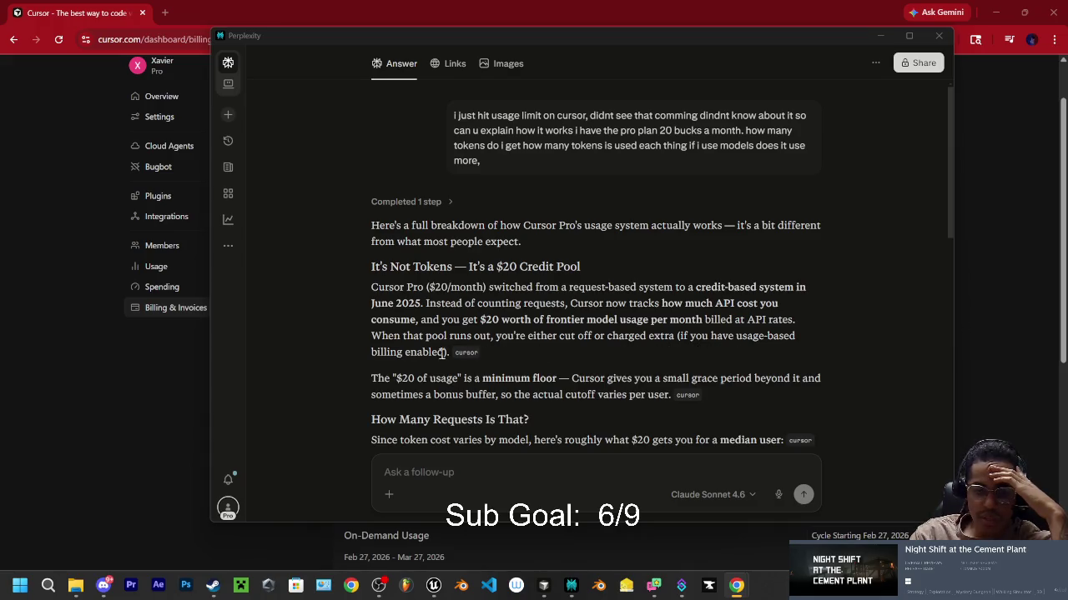
Step: Go back to the Cursor account pages in Chrome and open the Overview dashboard
scroll(443, 355, "down", 1)
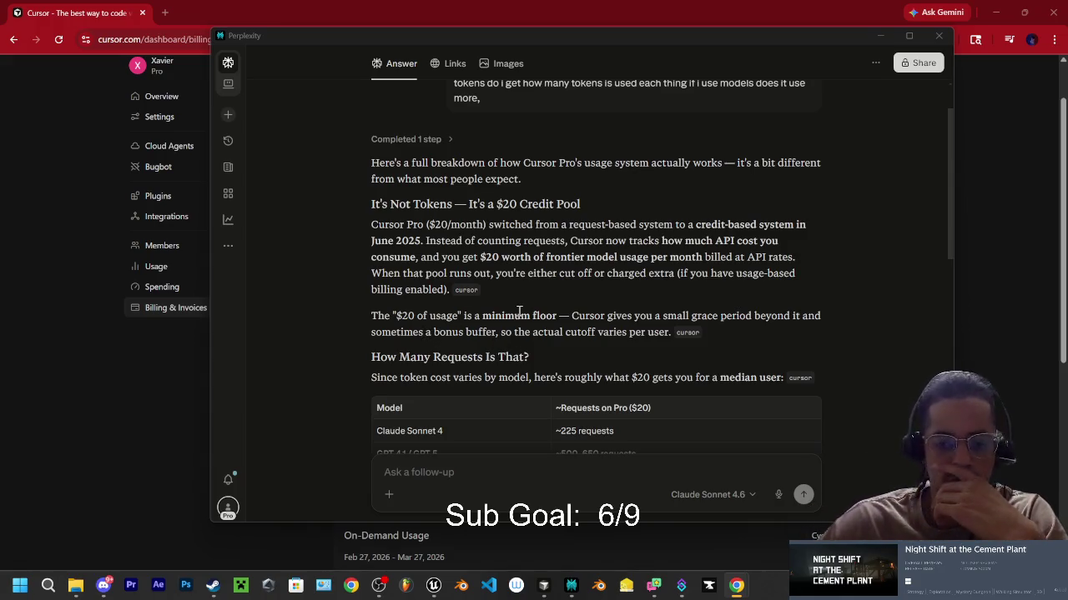
scroll(384, 316, "down", 1)
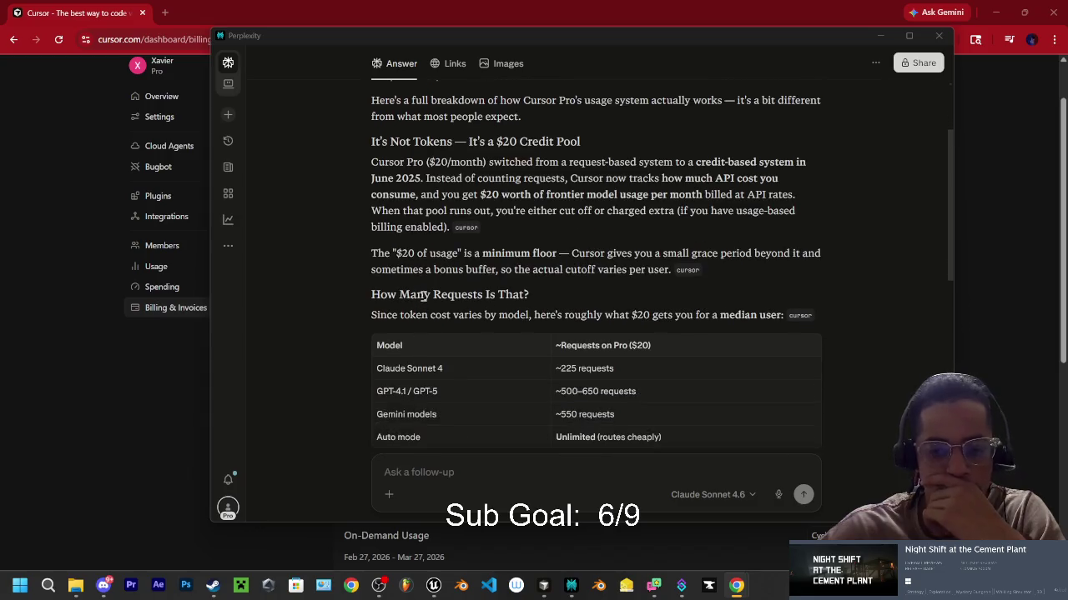
scroll(352, 266, "down", 1)
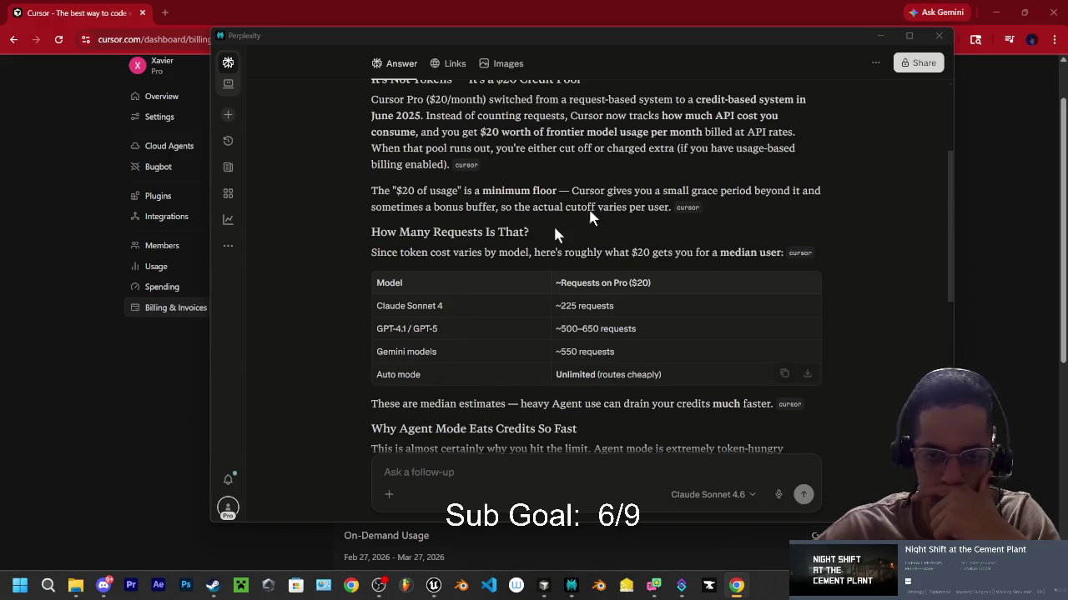
left_click(325, 12)
left_click(177, 98)
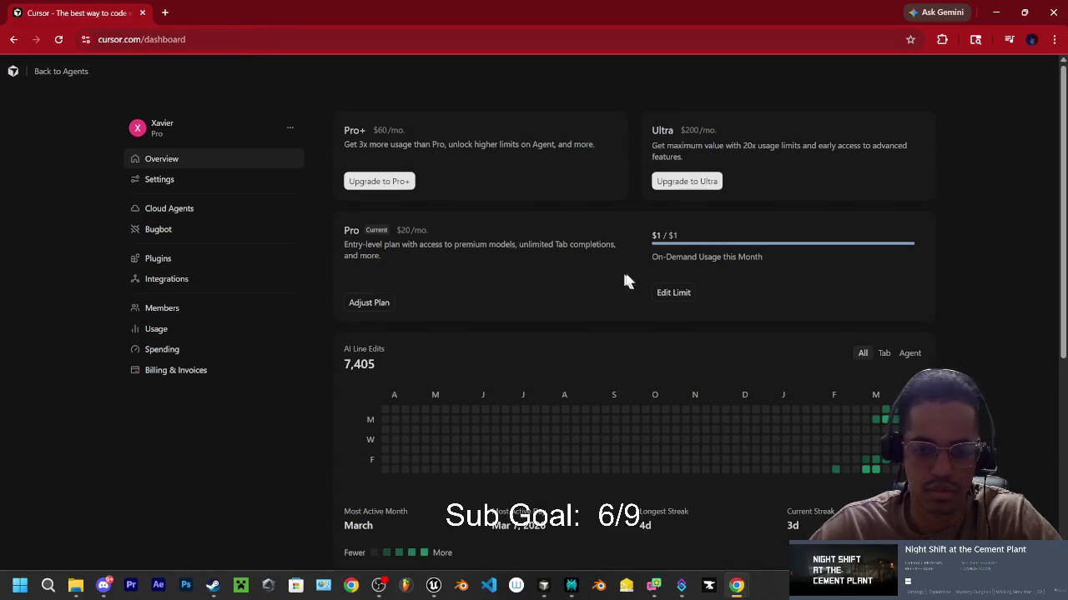
Step: Save a custom $1 on-demand spend limit, then bring the Cursor editor to the front
left_click(678, 294)
left_click(847, 271)
type("1")
left_click(668, 302)
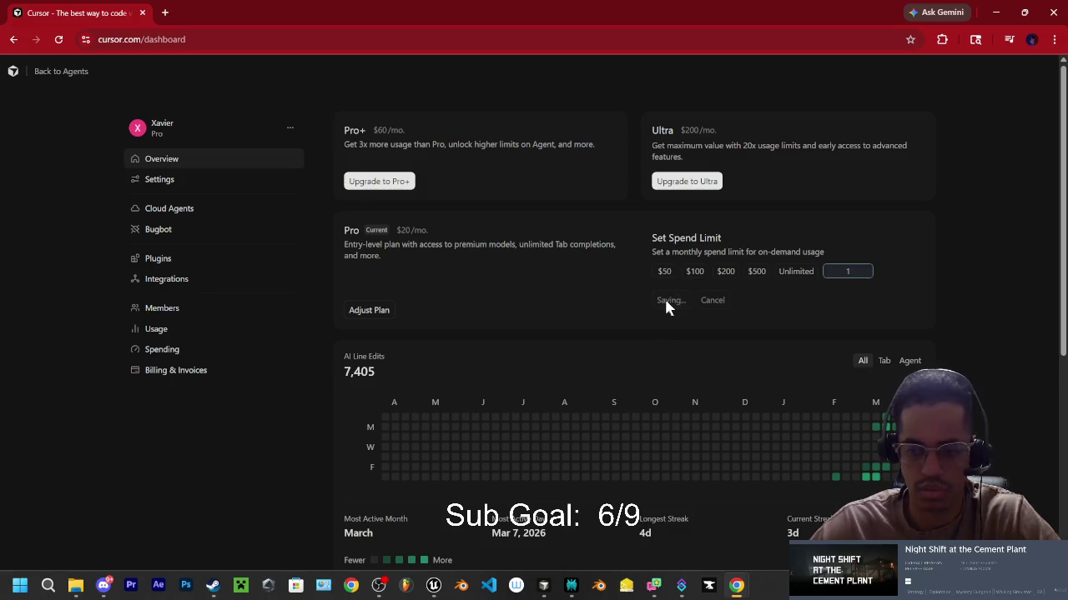
left_click(995, 15)
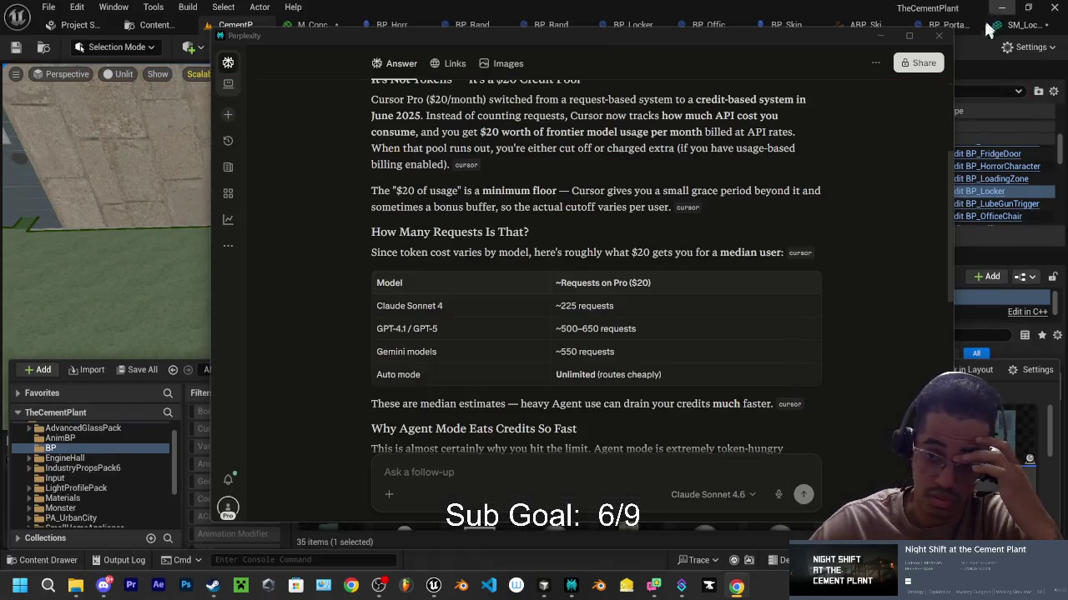
left_click(544, 584)
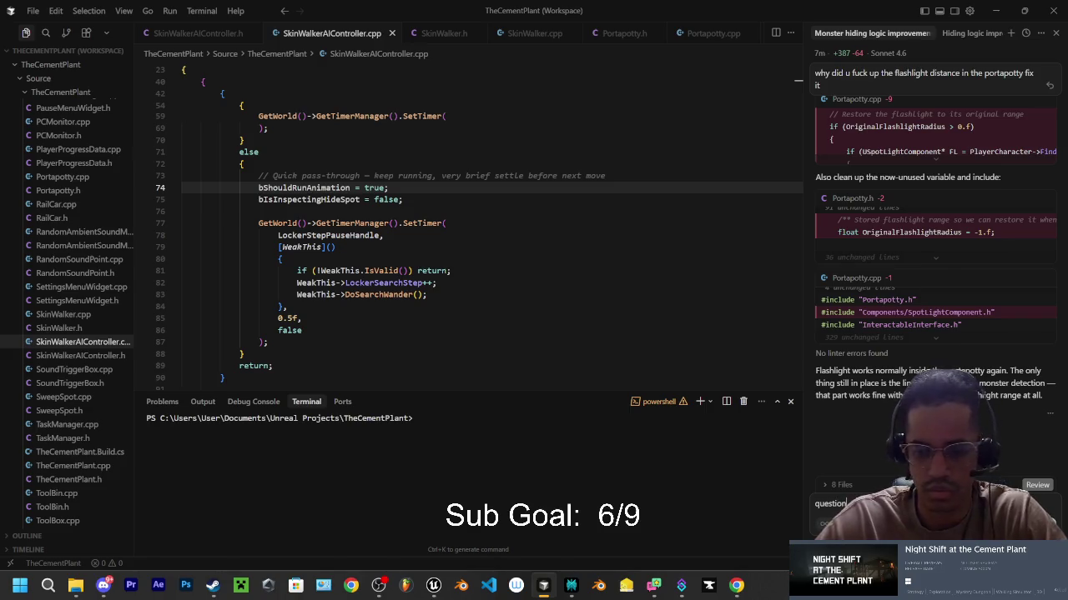
Step: Send the 'question' message and switch the chat model to GPT-5.3 Codex
key("Return")
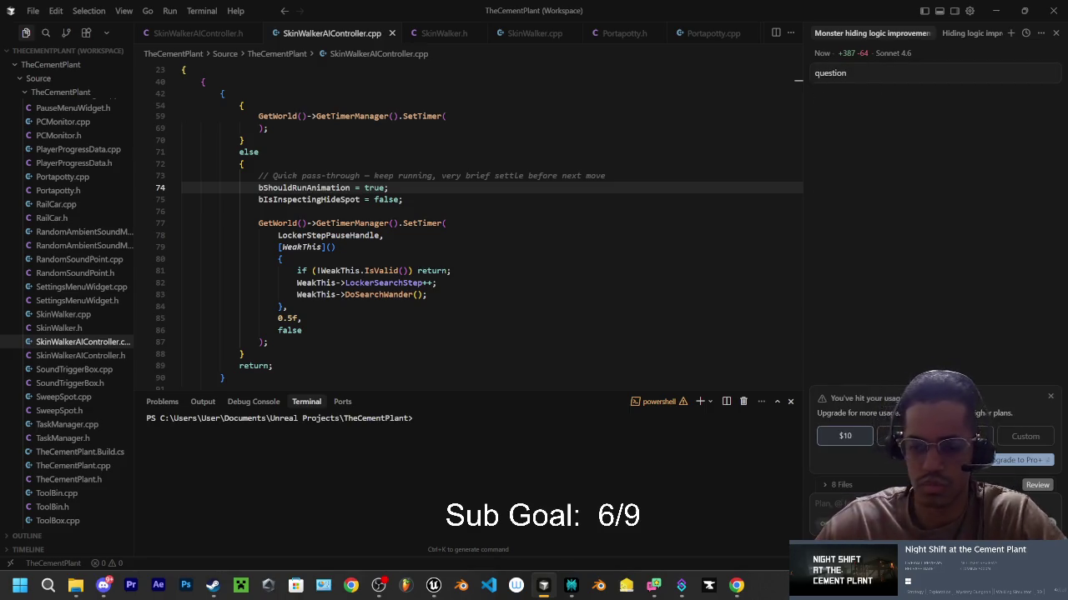
key("ctrl+/")
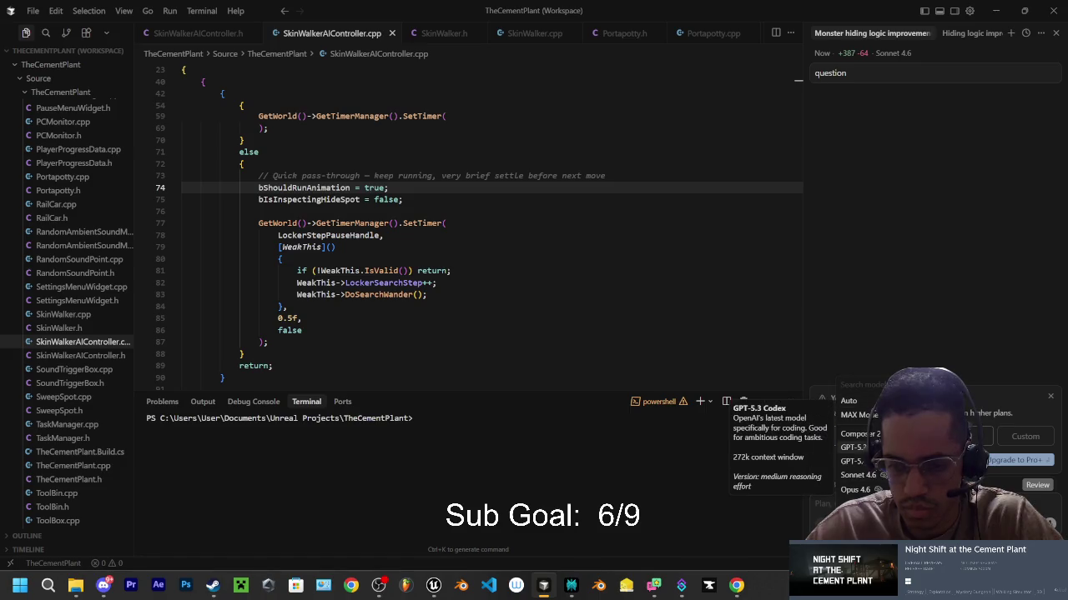
key("Return")
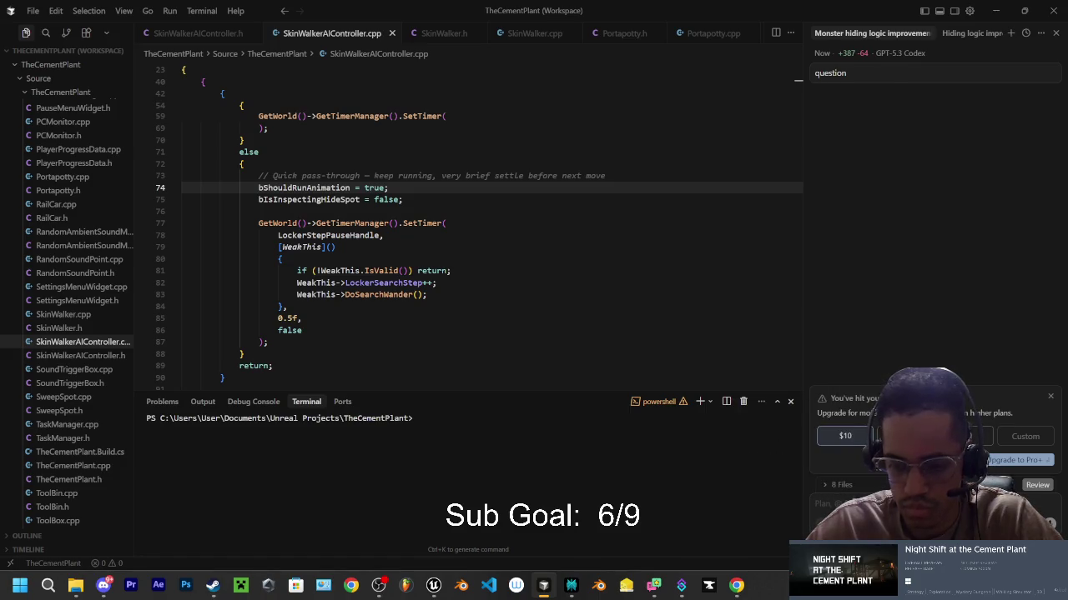
type("q")
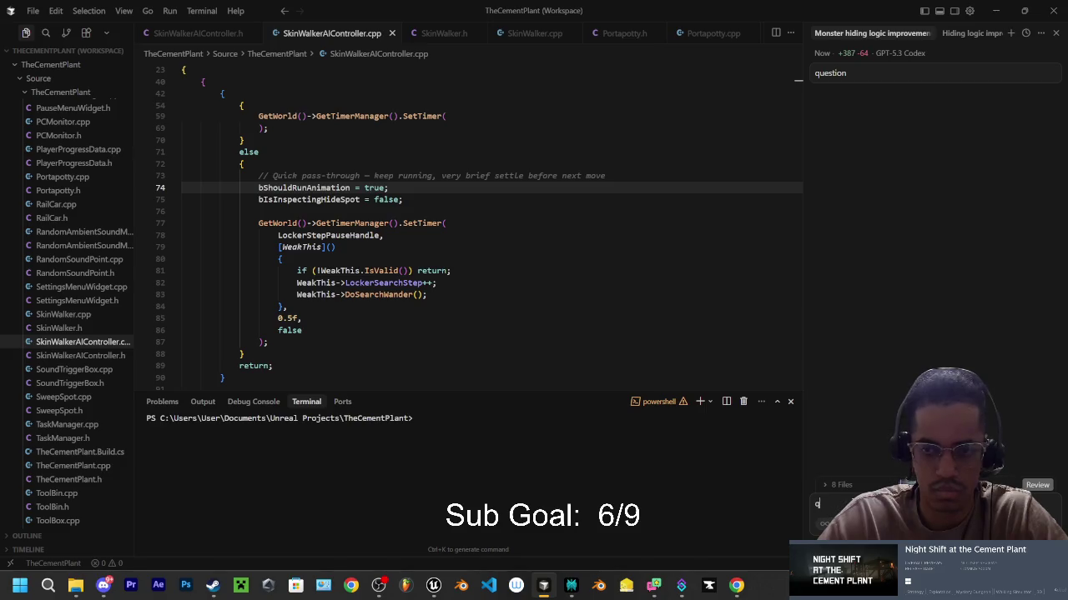
key("BackSpace")
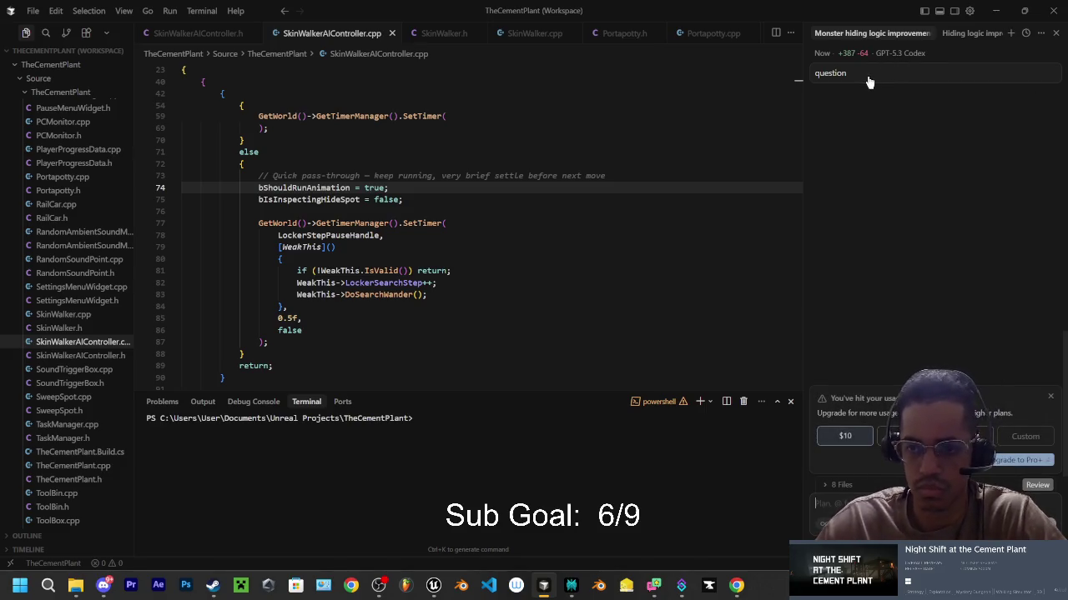
Step: Switch the chat model back to Auto and return to the Perplexity answer
left_click(860, 73)
key("Escape")
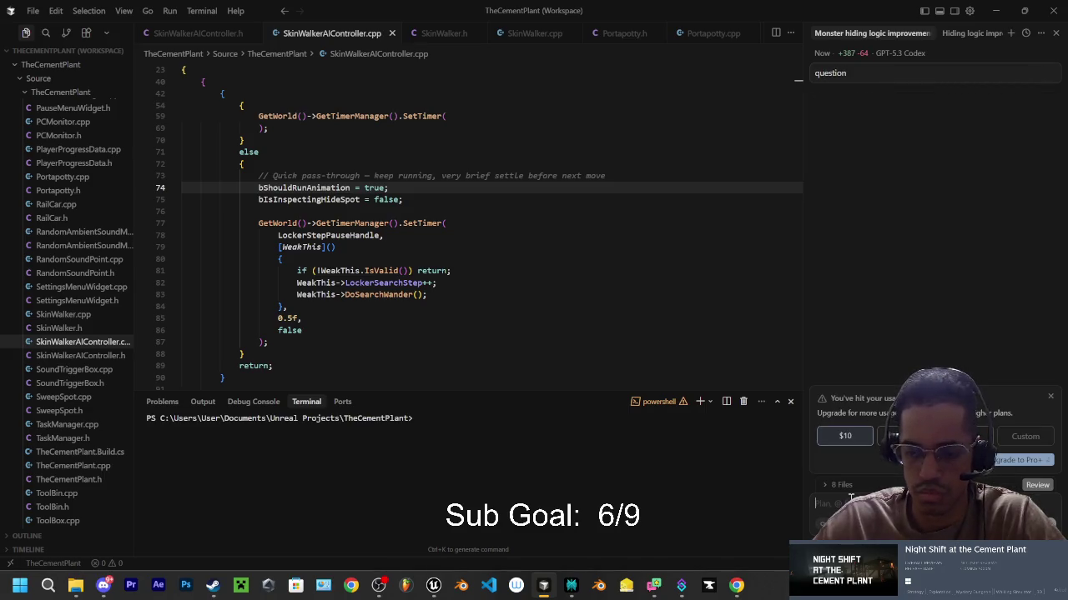
key("ctrl+slash")
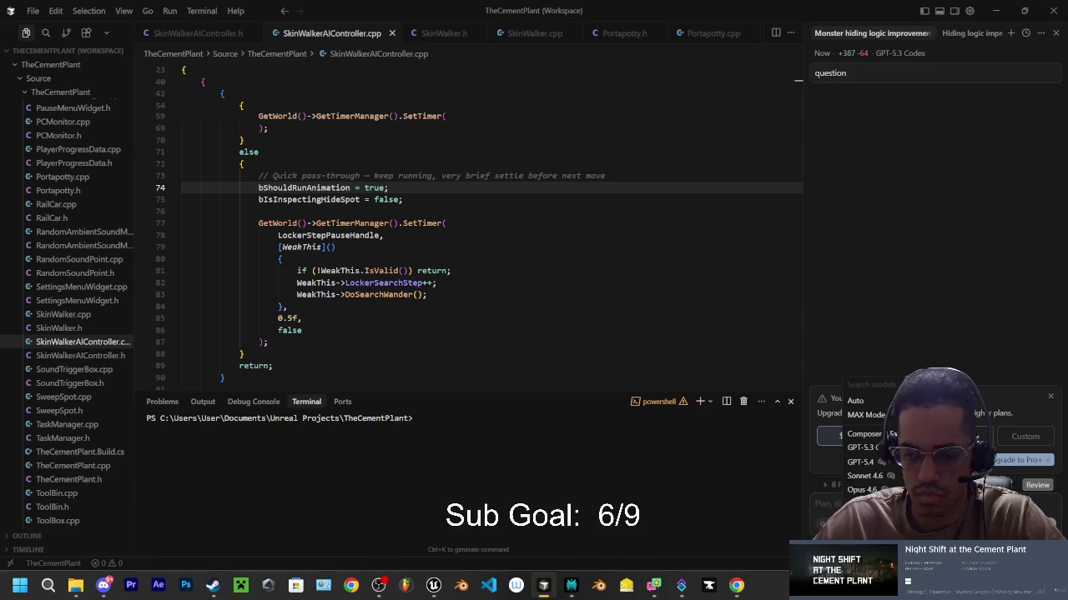
left_click(874, 402)
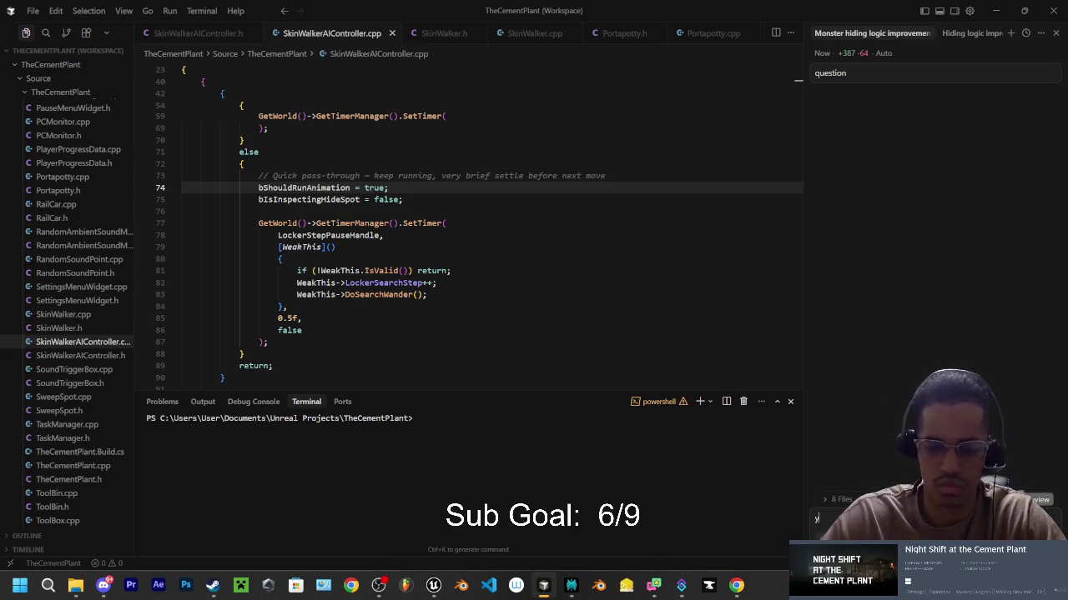
type("qu")
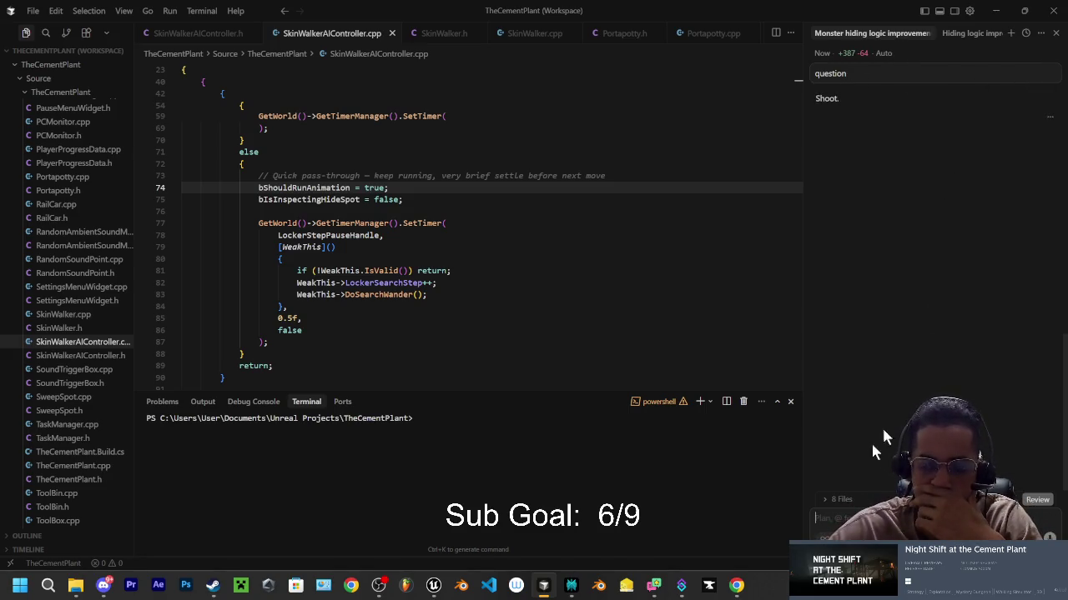
left_click(574, 587)
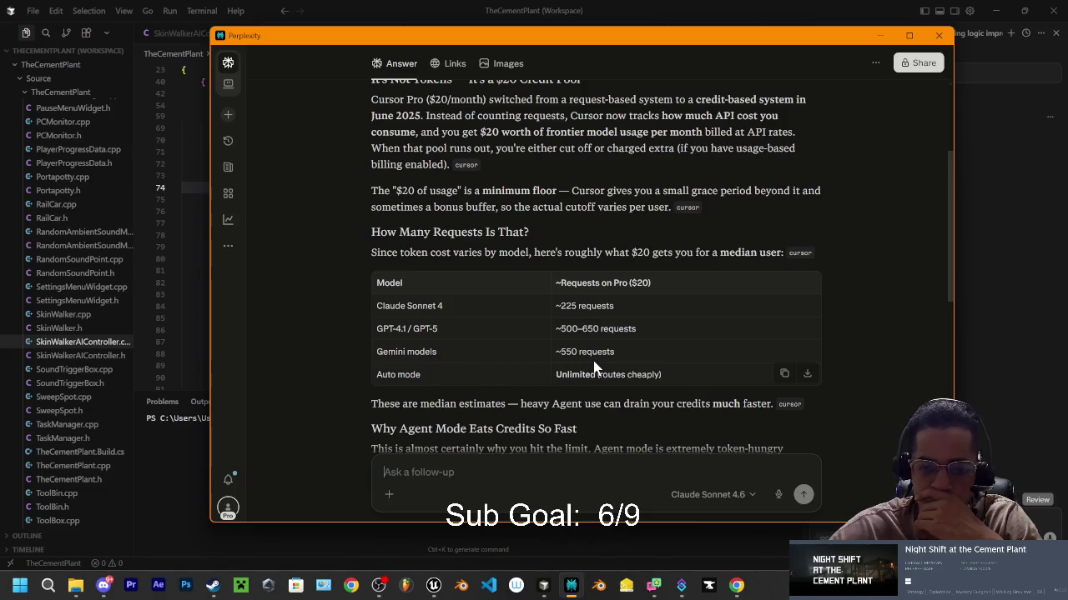
scroll(634, 372, "down", 3)
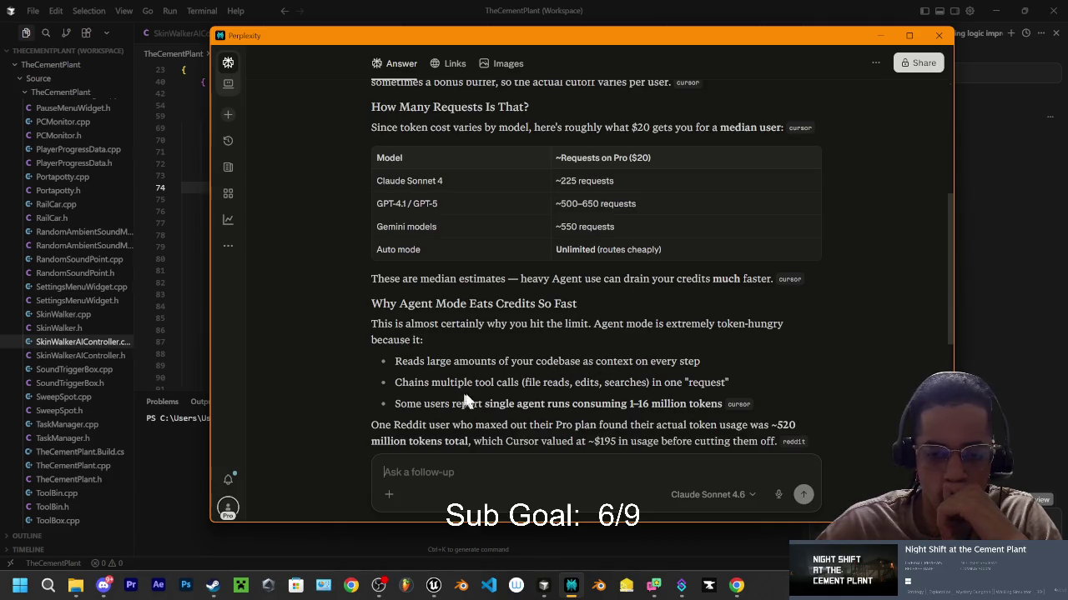
scroll(574, 380, "down", 1)
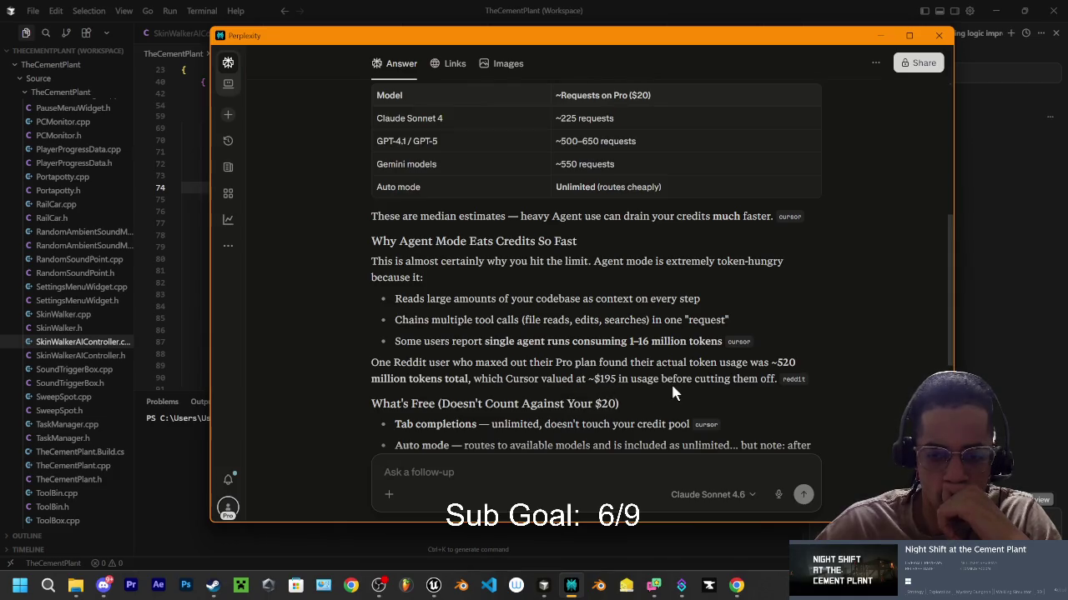
left_click(882, 40)
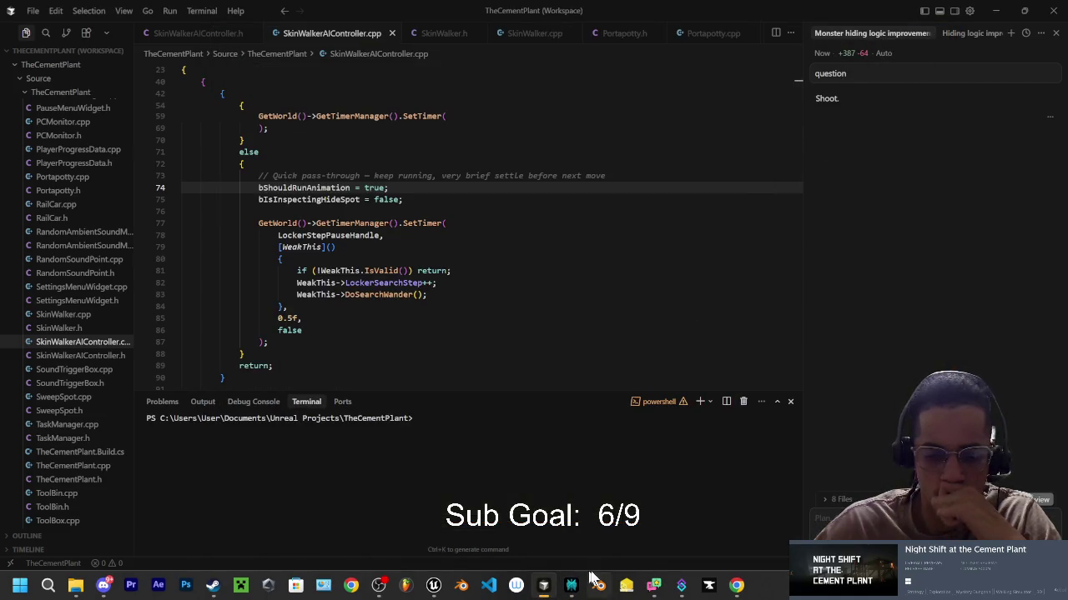
mouse_move(573, 587)
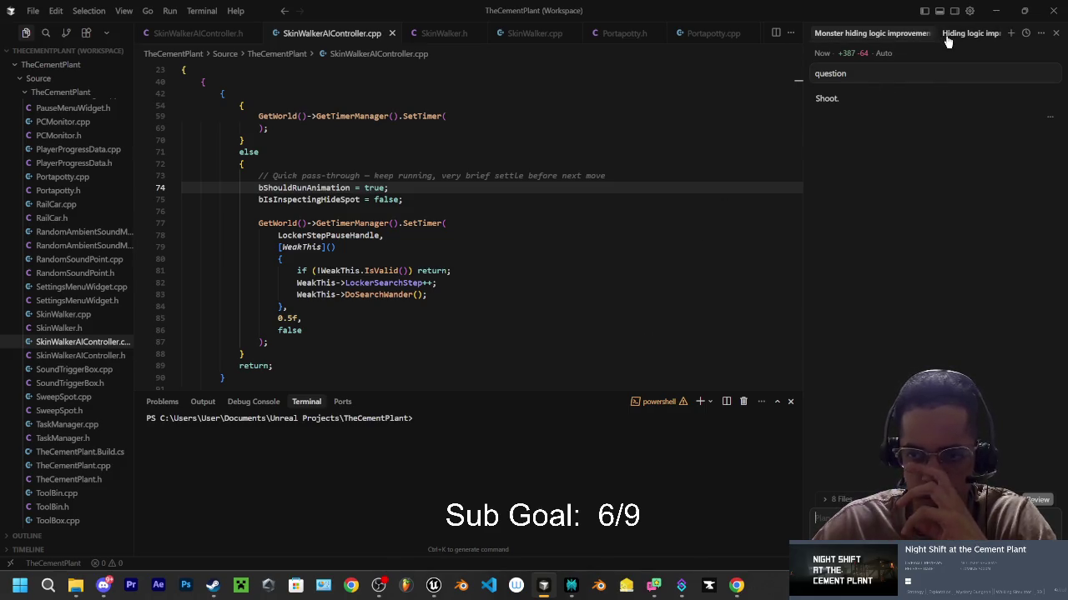
mouse_move(734, 586)
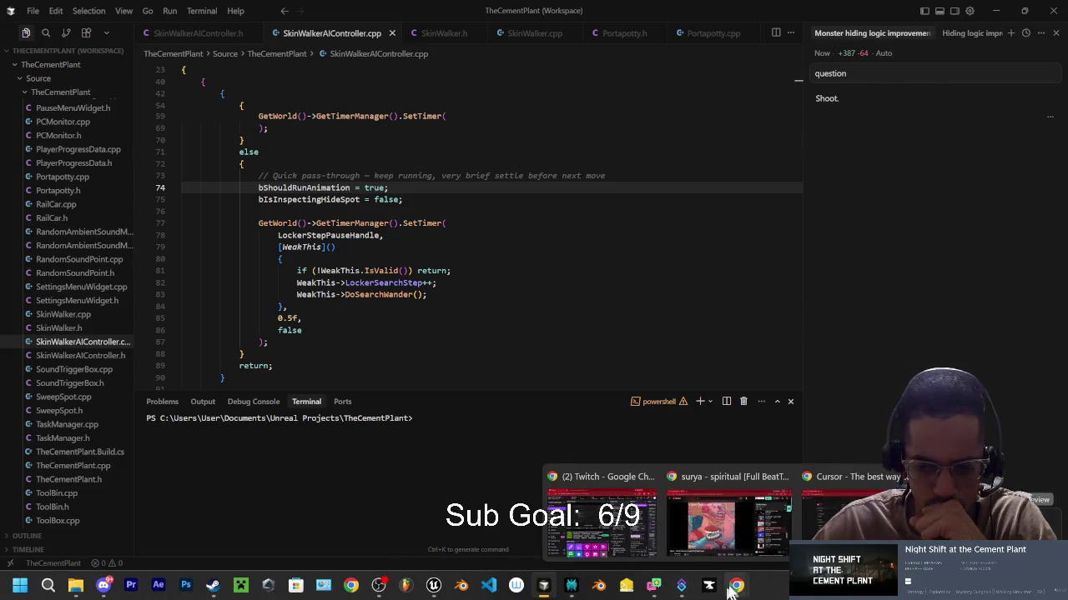
left_click(826, 546)
Step: Scroll the Cursor dashboard and open the account's usage breakdown page
scroll(572, 309, "down", 3)
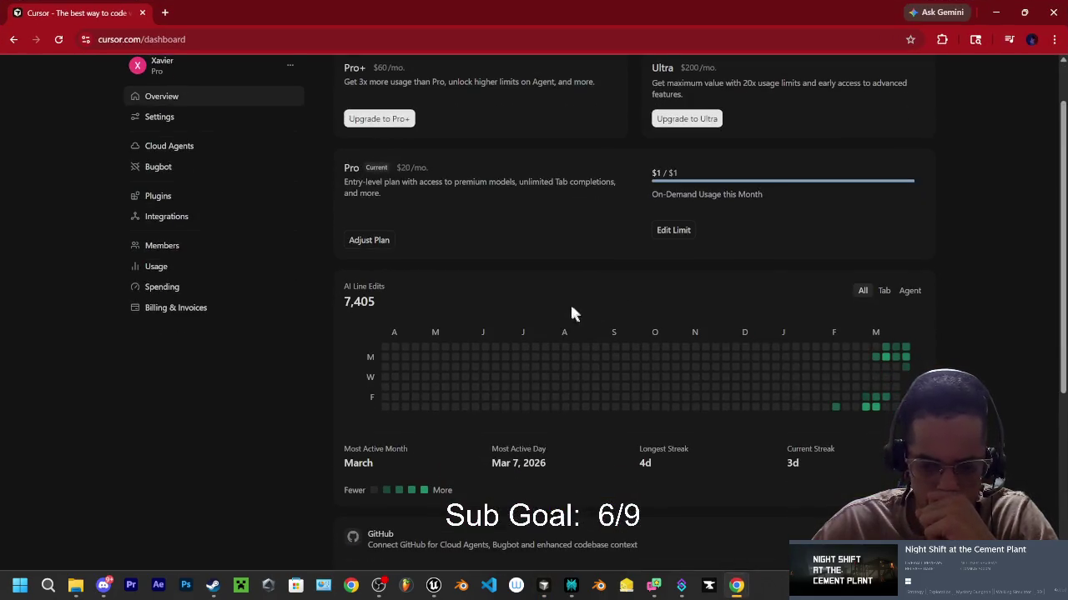
scroll(559, 292, "up", 3)
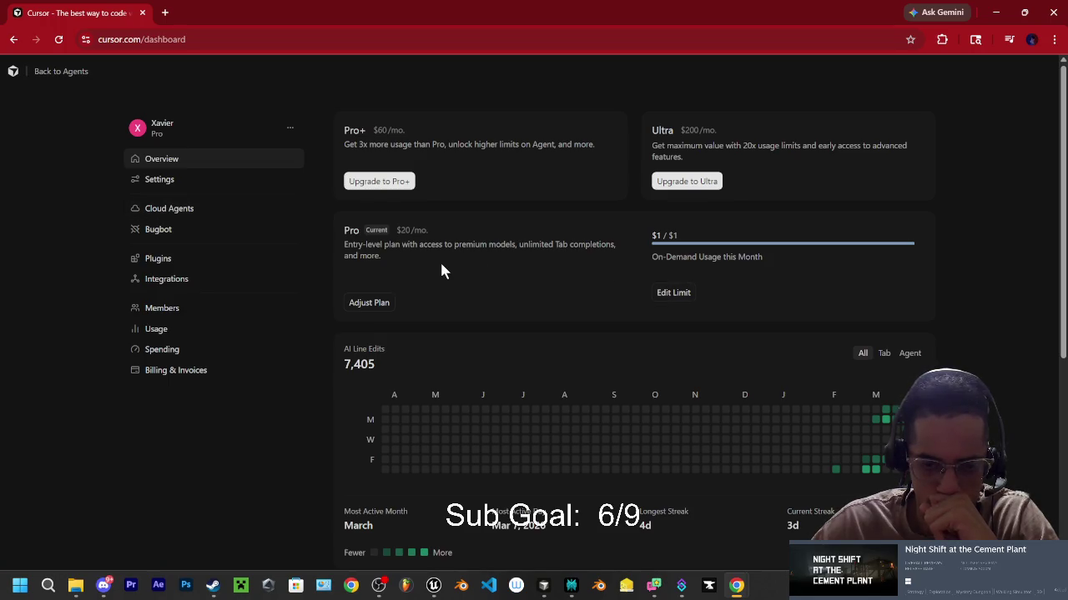
scroll(441, 265, "down", 1)
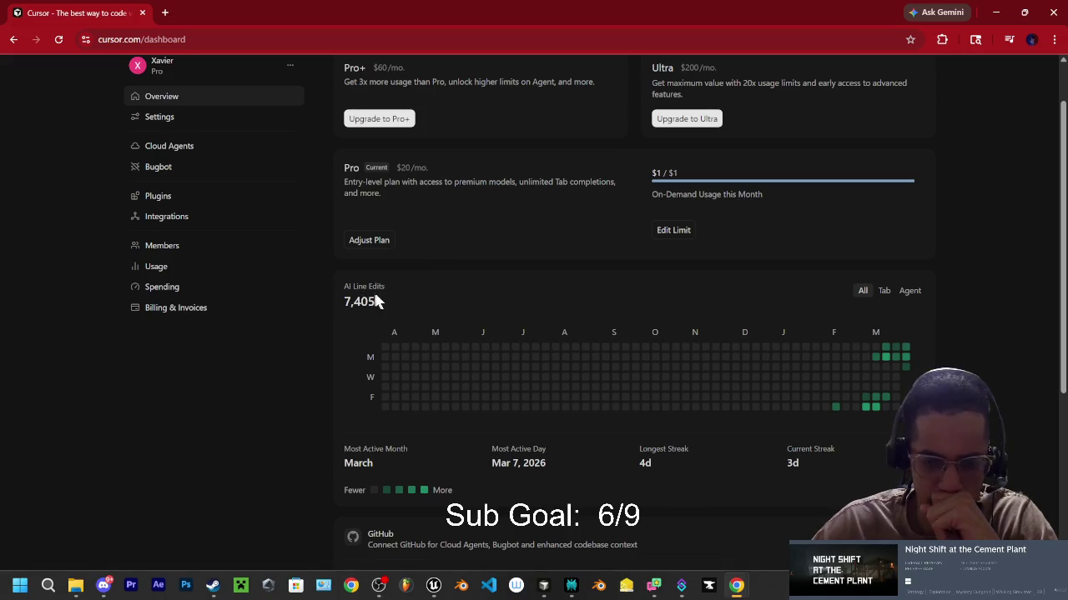
scroll(375, 300, "down", 3)
scroll(371, 296, "up", 4)
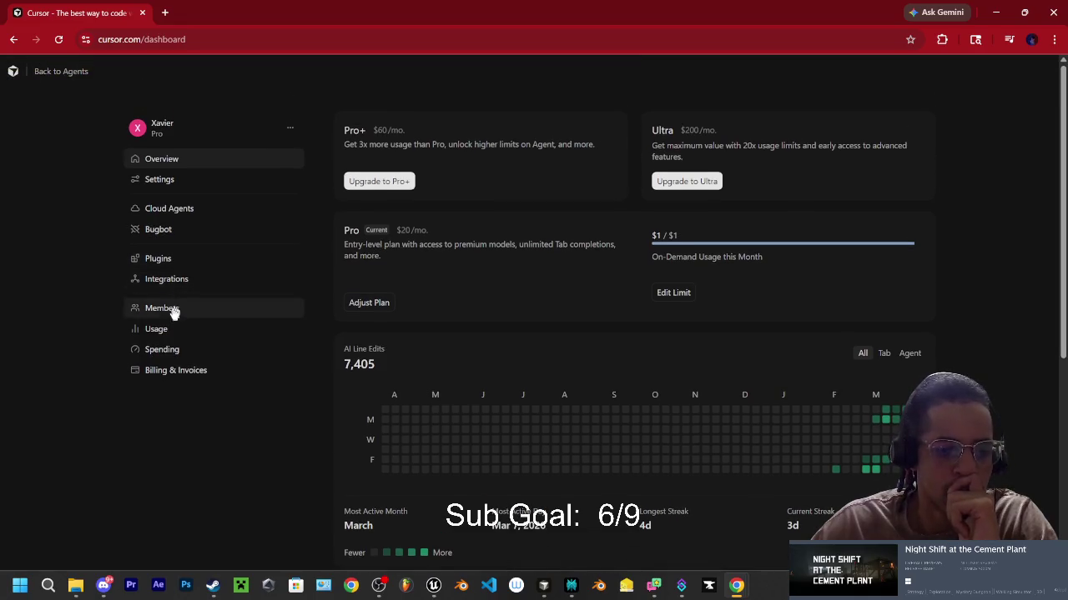
left_click(167, 330)
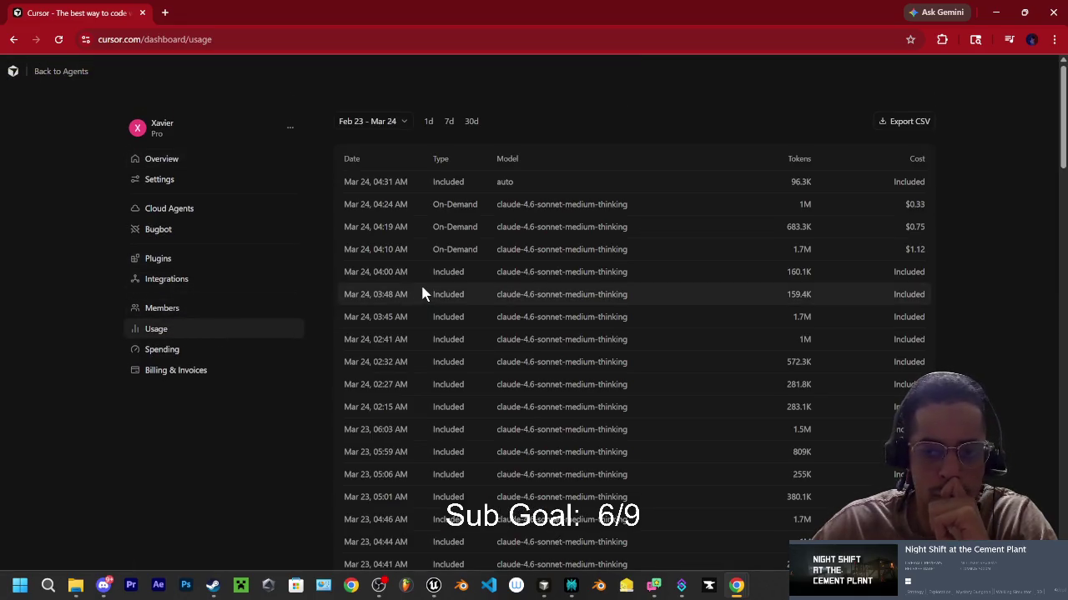
Step: Scroll the usage history to the Mar 15 entries, back to Mar 24, then close the page
mouse_move(807, 183)
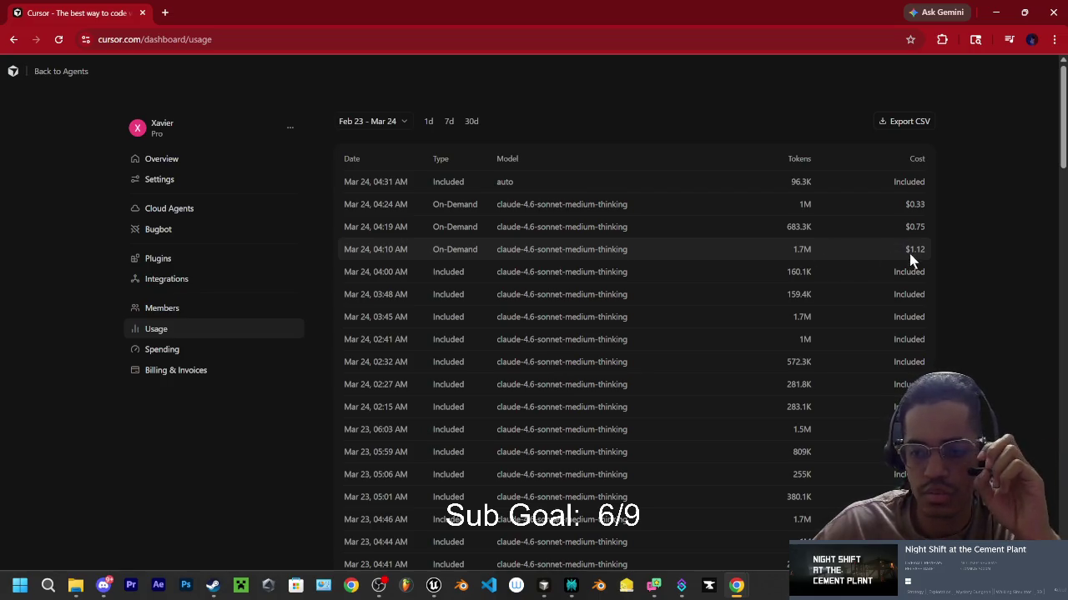
scroll(867, 283, "down", 4)
scroll(865, 285, "down", 5)
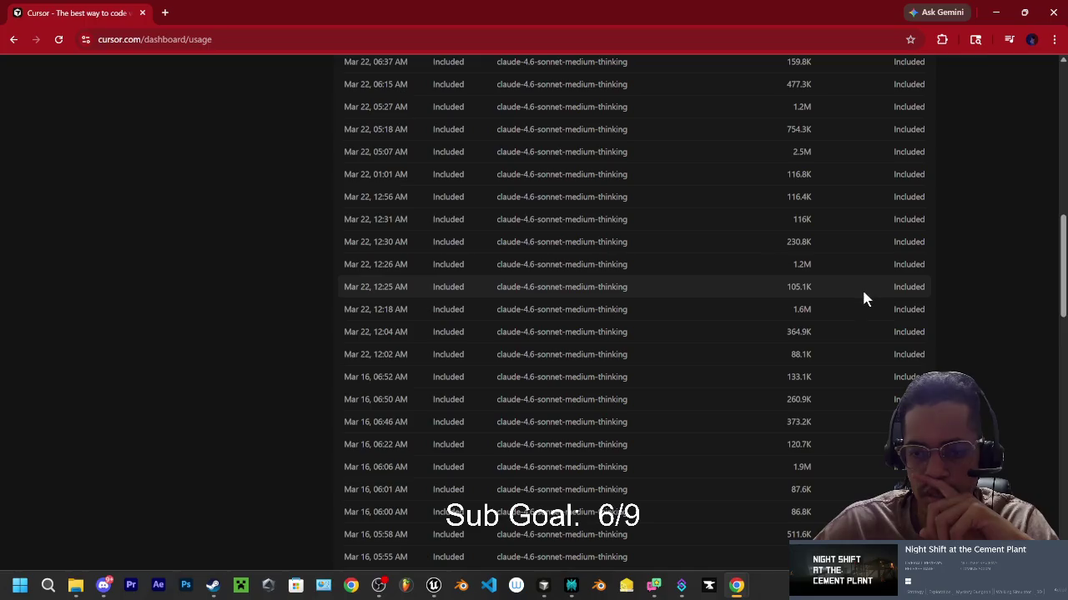
scroll(823, 318, "down", 2)
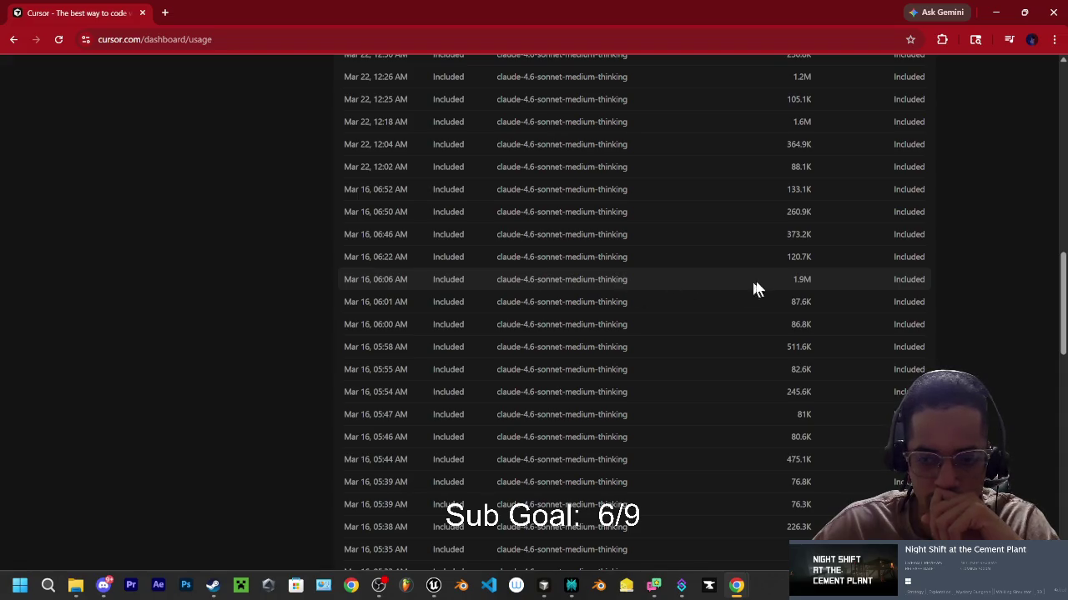
scroll(756, 282, "down", 10)
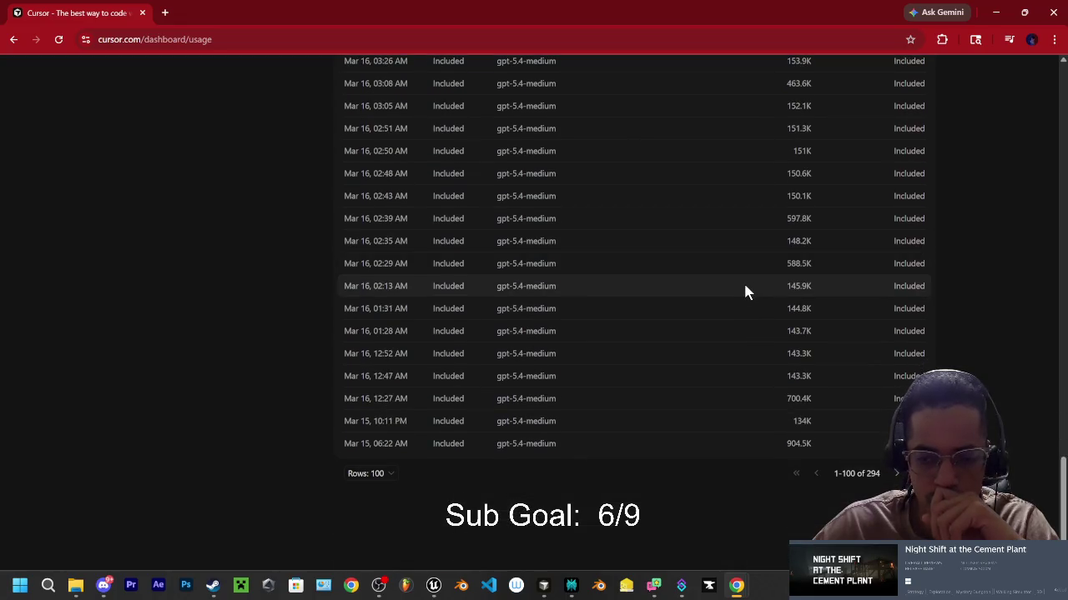
scroll(743, 283, "up", 20)
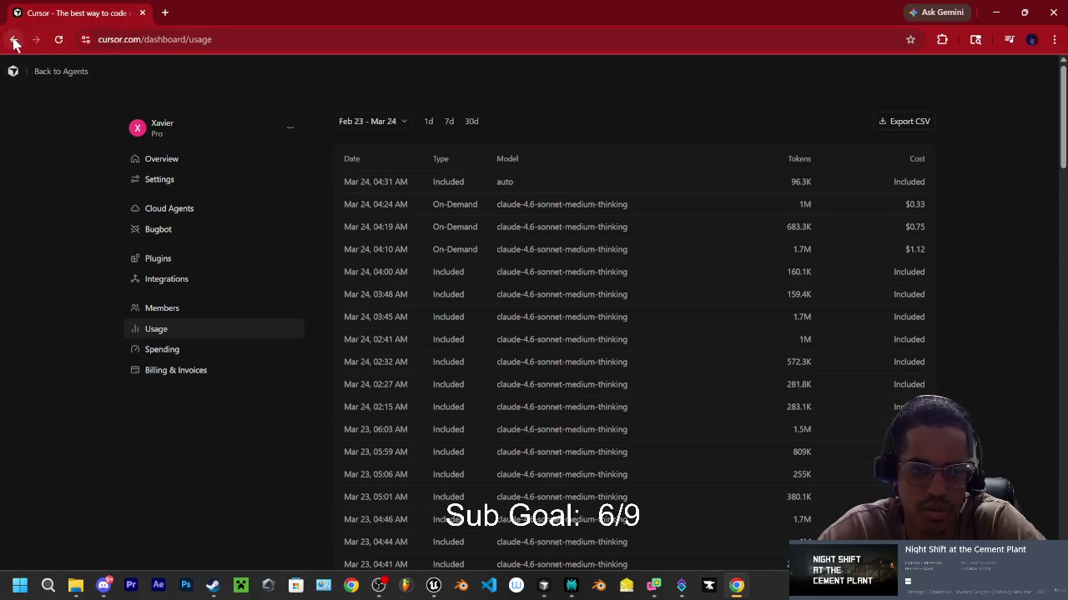
left_click(143, 13)
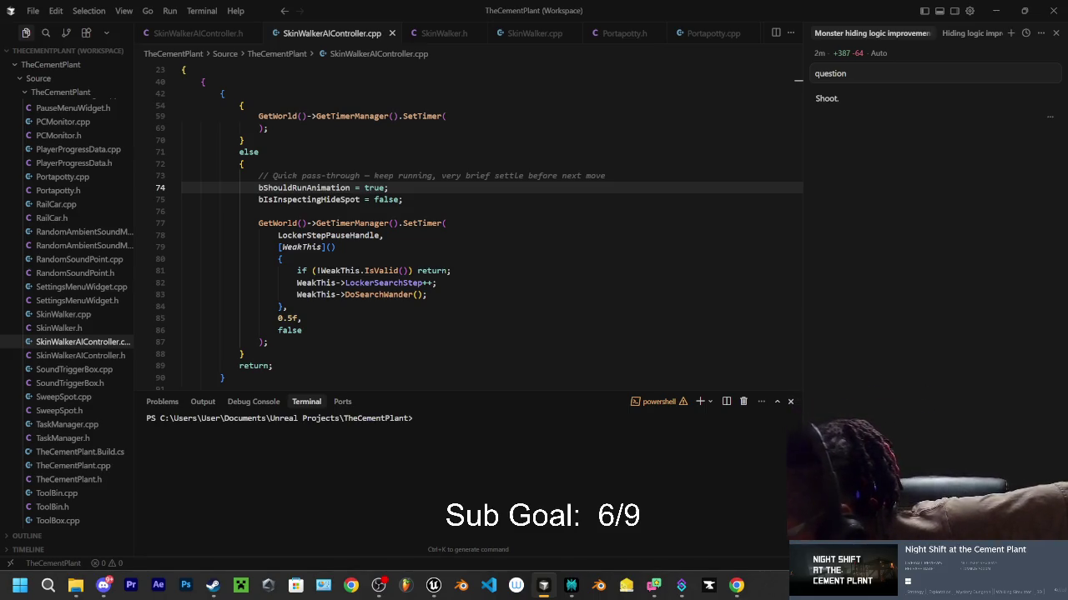
Step: Switch back to the Cursor code, then bring the Unreal project editor forward
key("alt+Tab")
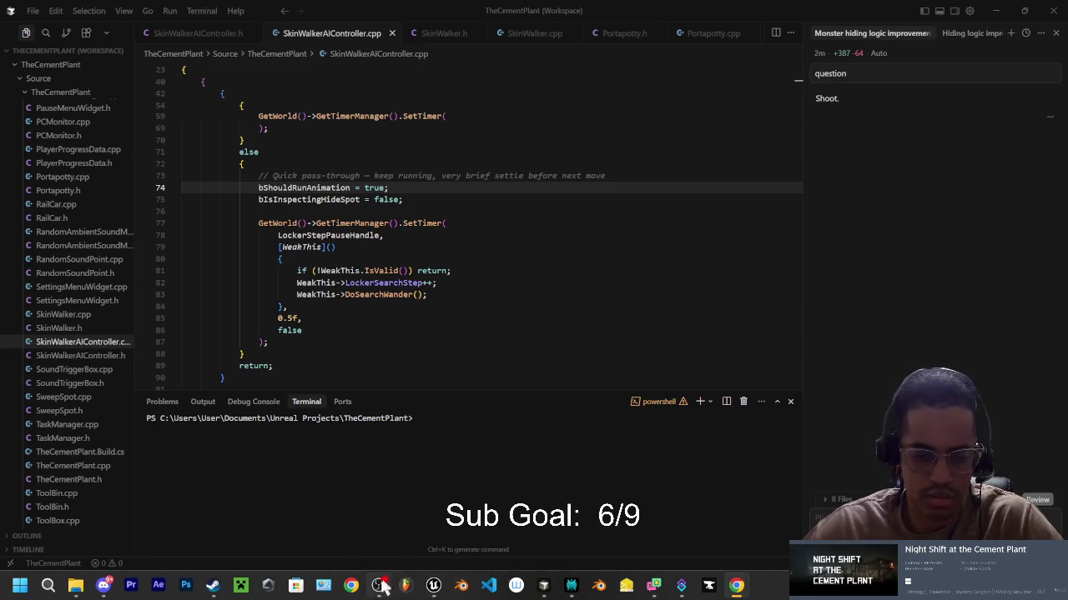
left_click(433, 587)
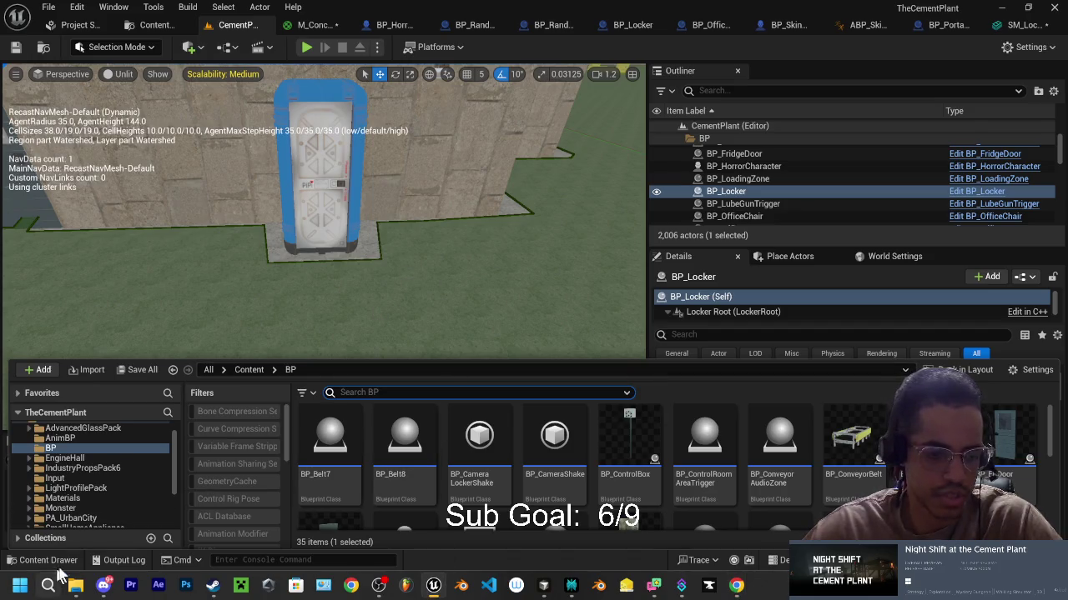
Step: Place a BP_LockerSearchPoint from the Content Drawer in front of the porta-potty
left_click(38, 560)
mouse_move(325, 250)
left_mouse_down()
mouse_move(291, 284)
mouse_move(279, 246)
left_mouse_up()
left_click(38, 559)
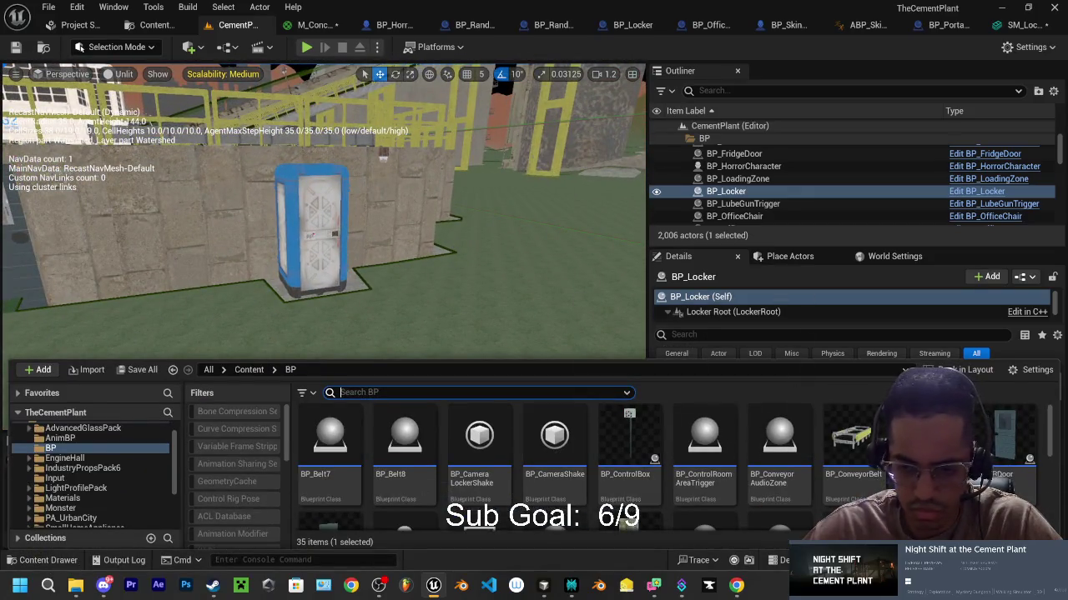
scroll(600, 466, "down", 2)
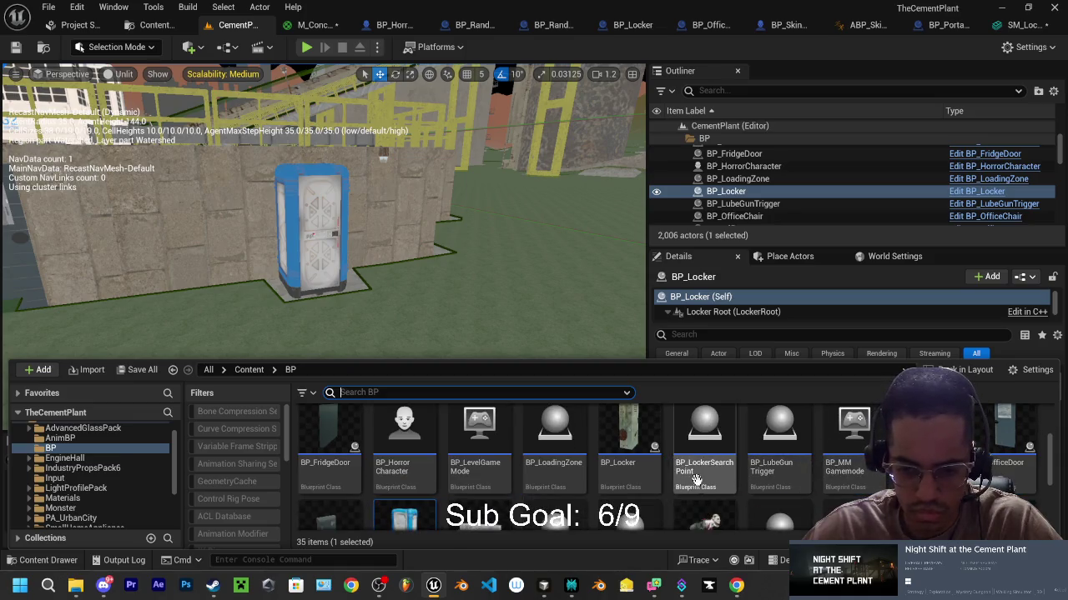
left_click_drag(691, 476, 386, 315)
scroll(503, 290, "up", 2)
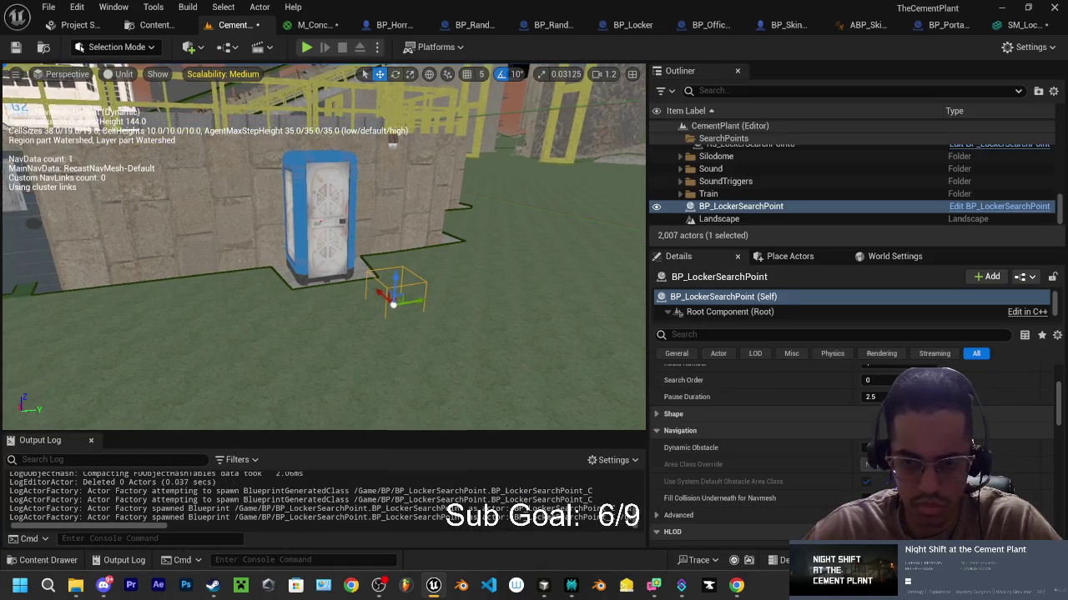
Step: Rename the new search point actor to R1_PottySearchPoint in the Outliner
left_click(732, 210)
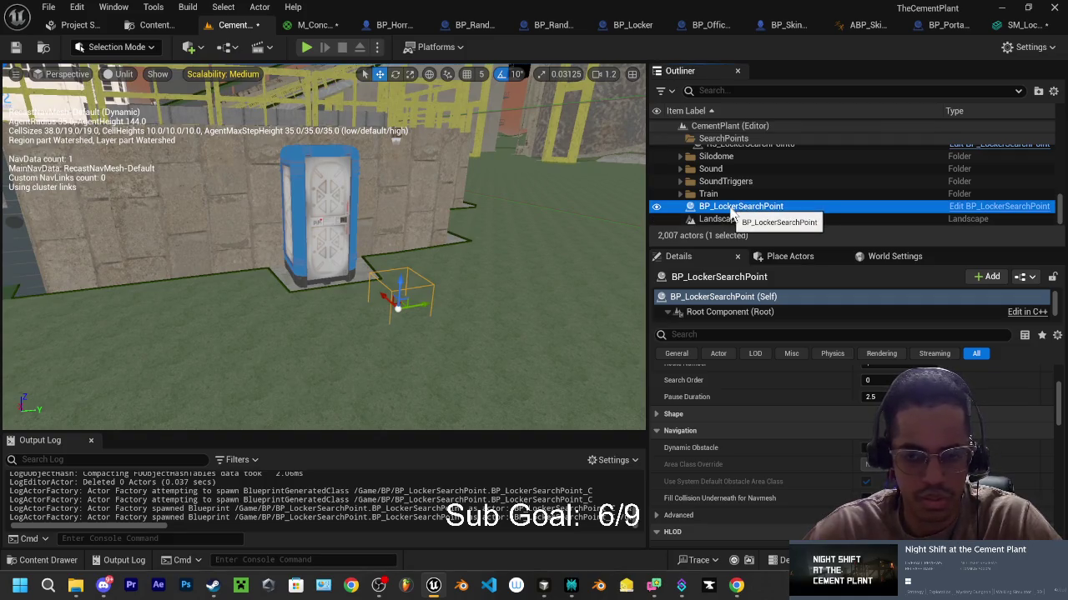
left_click(739, 209)
left_click(740, 208)
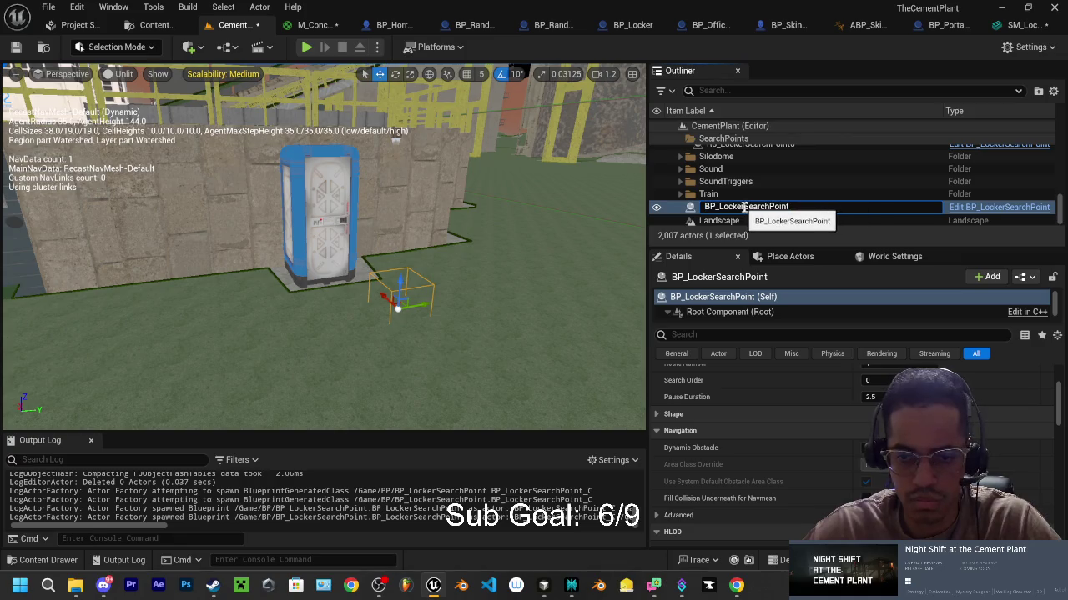
key("BackSpace")
key("BackSpace")
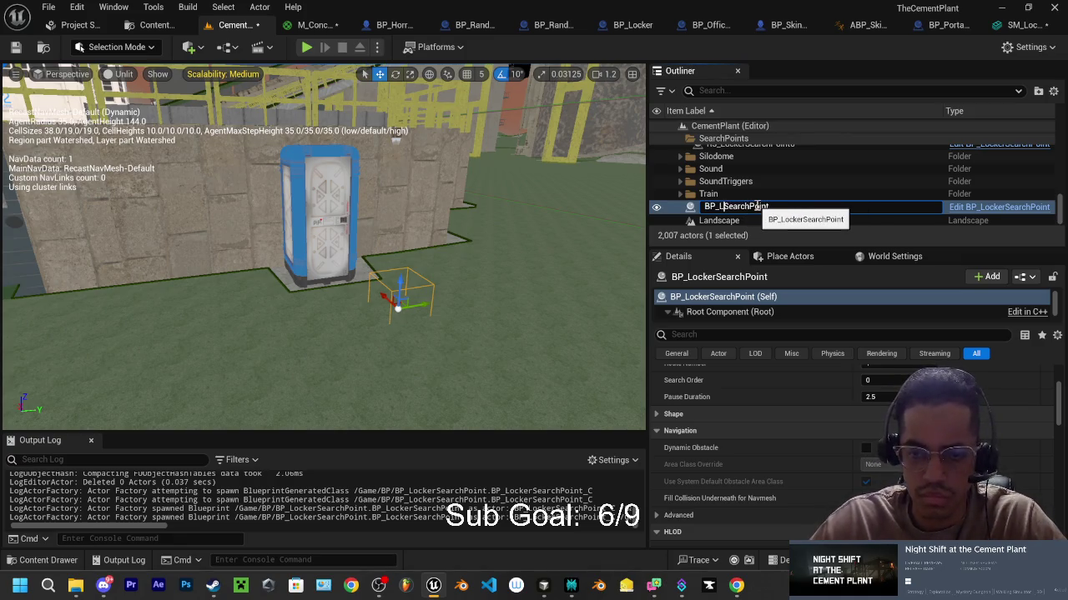
key("BackSpace")
key("BackSpace")
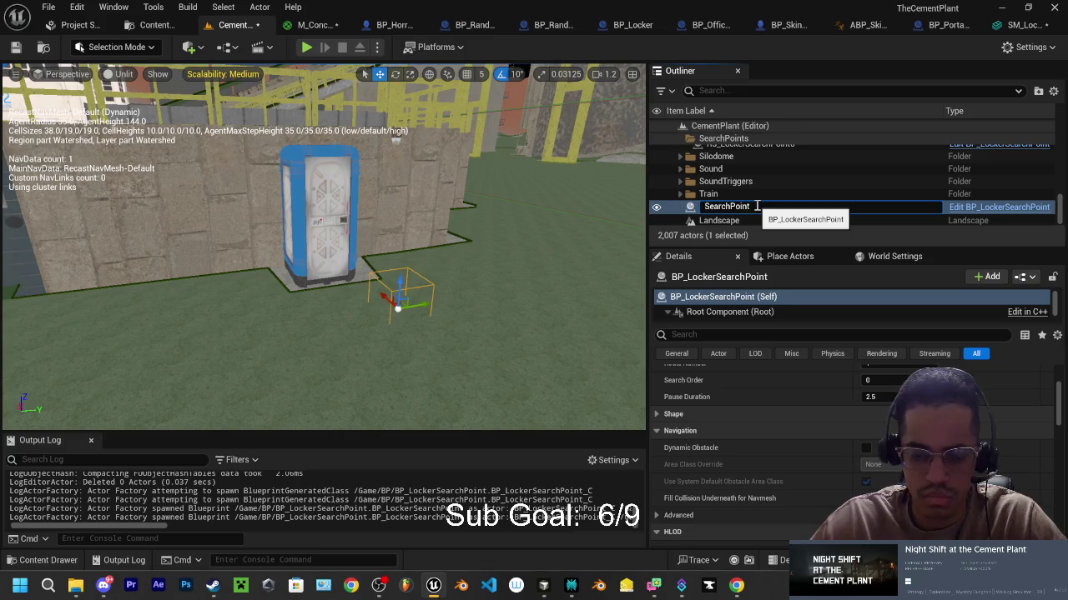
type("R1_P")
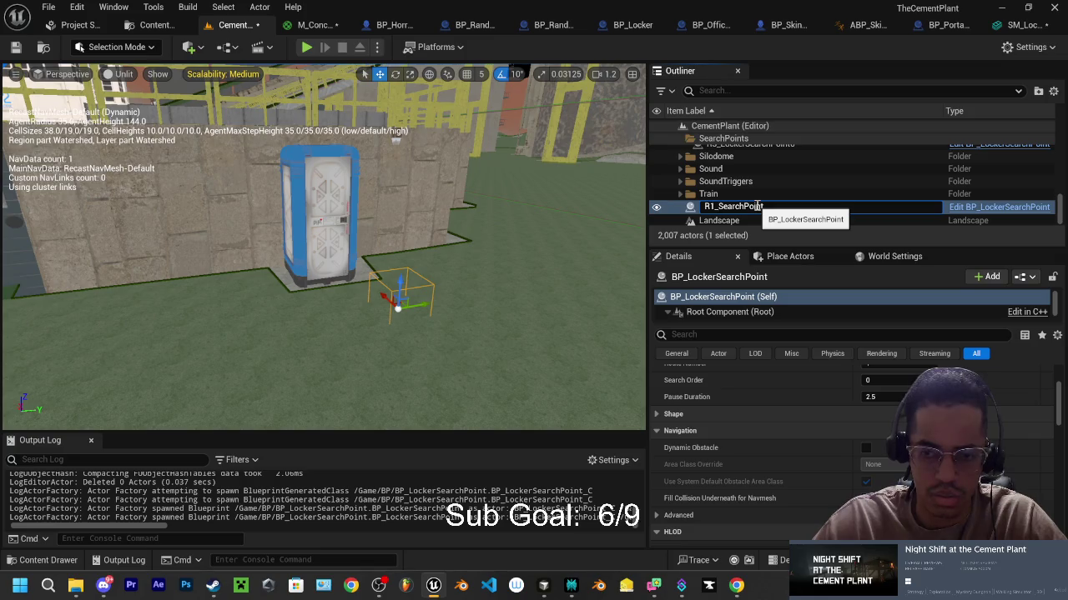
type("otty")
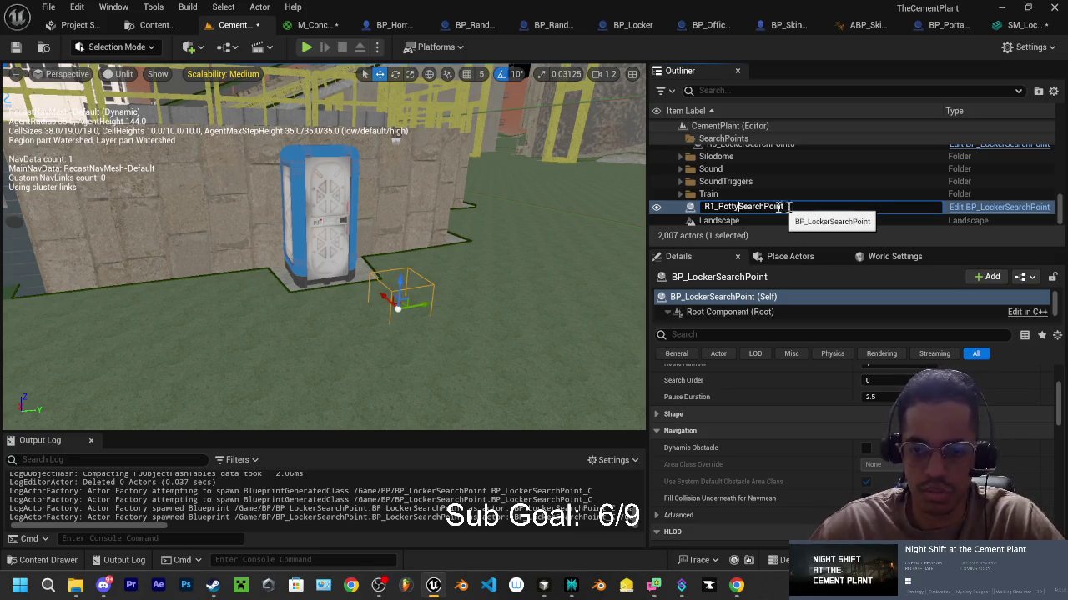
key("Return")
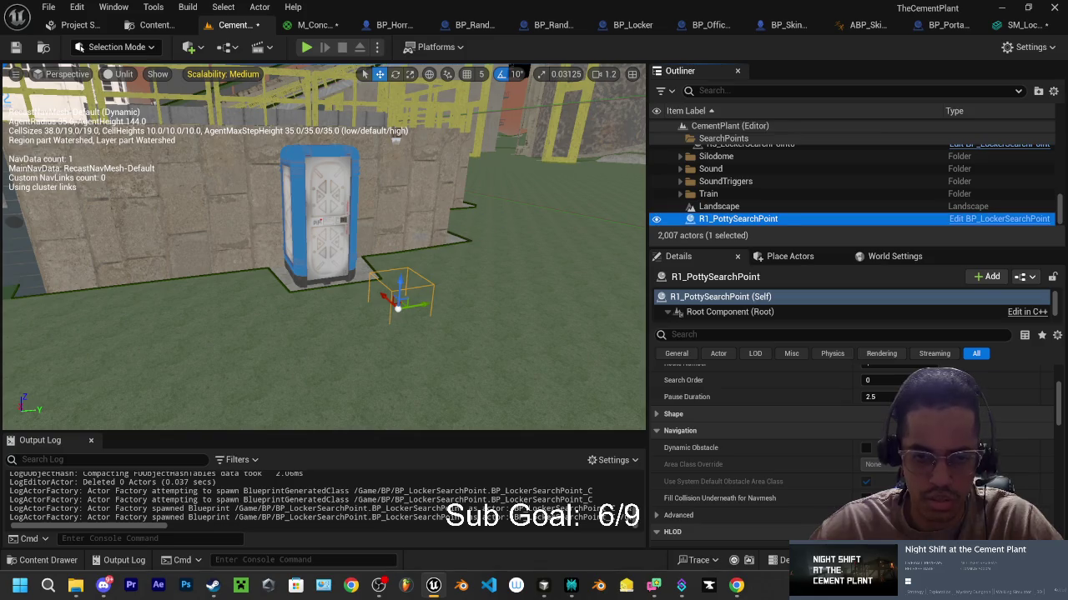
left_click_drag(453, 233, 434, 250)
mouse_move(458, 316)
left_mouse_down()
mouse_move(458, 291)
mouse_move(458, 315)
mouse_move(379, 315)
mouse_move(341, 298)
mouse_move(347, 256)
mouse_move(363, 270)
left_mouse_up()
Step: Set Hide Spot Type Porta Potty, Search Order 1, Pause Duration 5, then duplicate toward the door
scroll(829, 422, "up", 2)
scroll(834, 432, "up", 1)
left_click(874, 406)
left_click(883, 427)
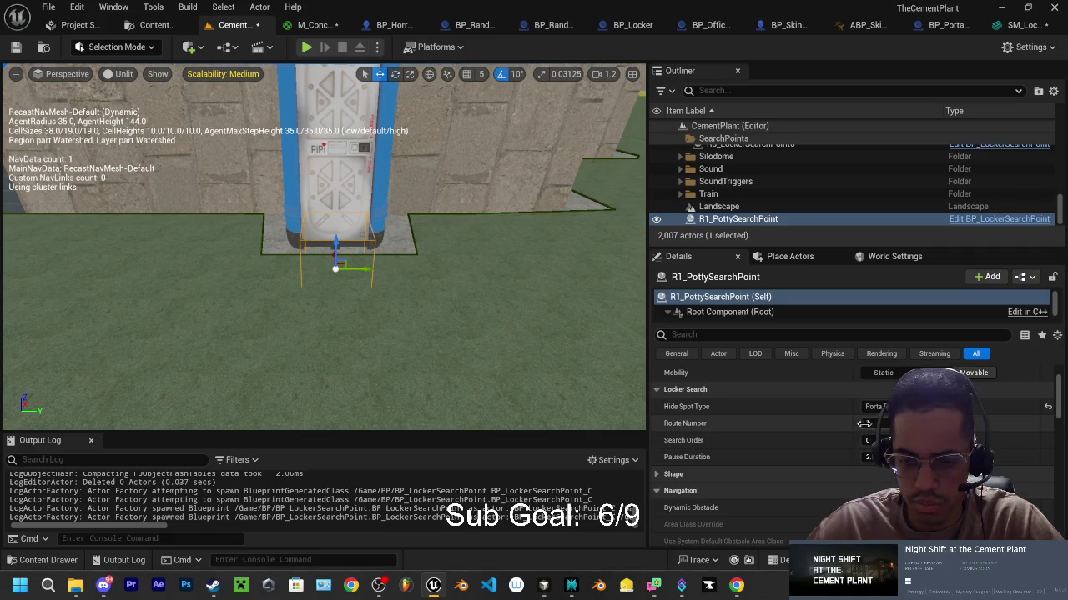
left_click(870, 440)
type("1")
key("Return")
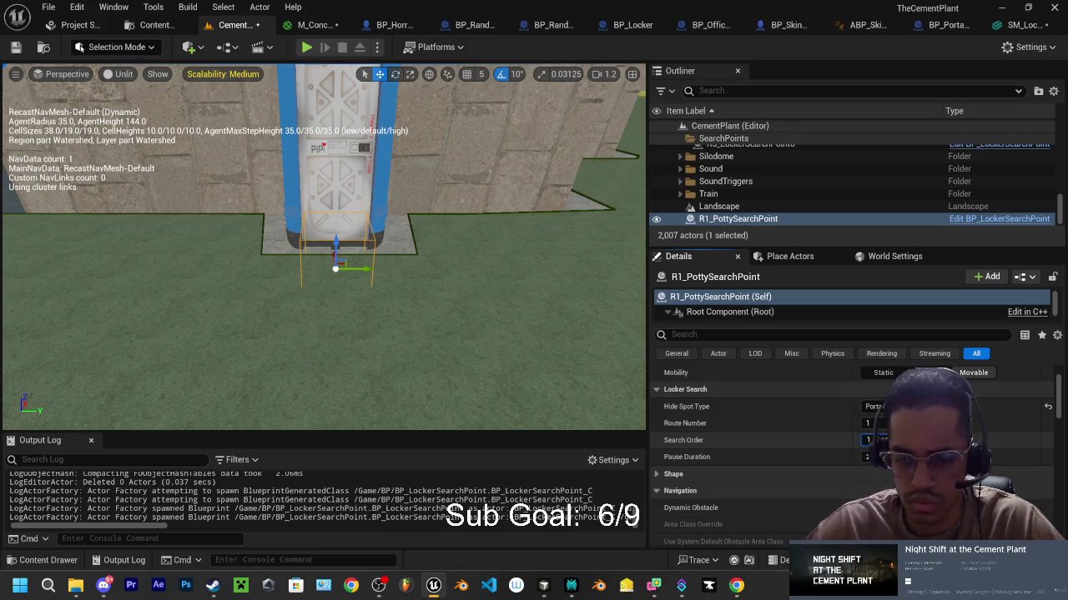
left_click(870, 457)
type("5")
key("Return")
mouse_move(333, 334)
left_mouse_down()
mouse_move(317, 350)
mouse_move(292, 342)
mouse_move(300, 317)
mouse_move(325, 334)
mouse_move(376, 317)
mouse_move(409, 326)
mouse_move(401, 333)
mouse_move(379, 317)
left_mouse_up()
mouse_move(475, 335)
left_mouse_down()
mouse_move(317, 304)
mouse_move(238, 281)
mouse_move(239, 263)
left_mouse_up()
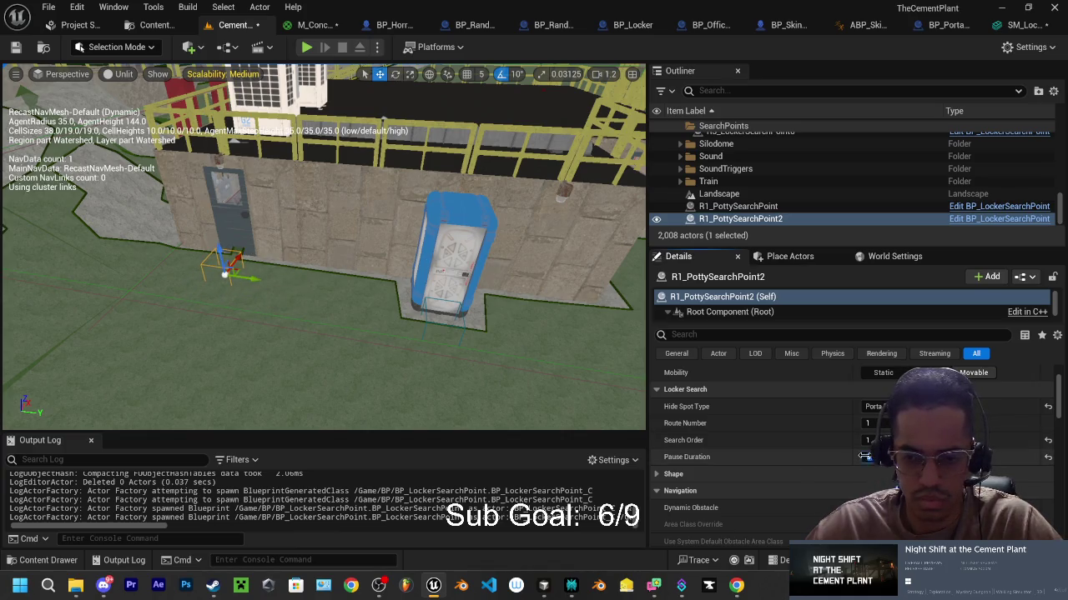
Step: Give the copied search point Pause Duration 2 and Search Order 2
key("Return")
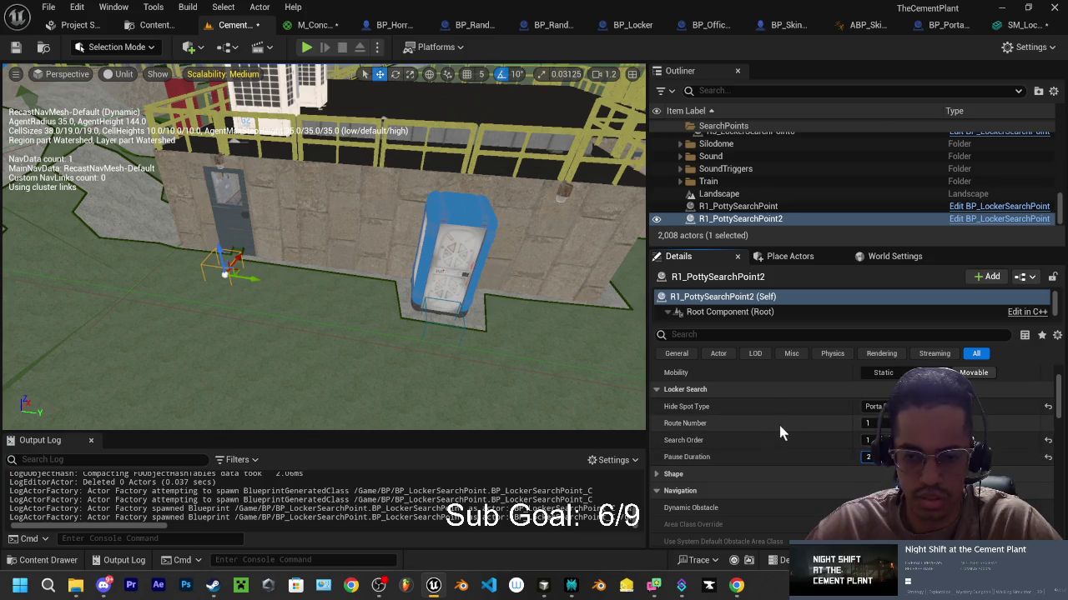
mouse_move(217, 299)
left_mouse_down()
mouse_move(209, 333)
mouse_move(217, 299)
left_mouse_up()
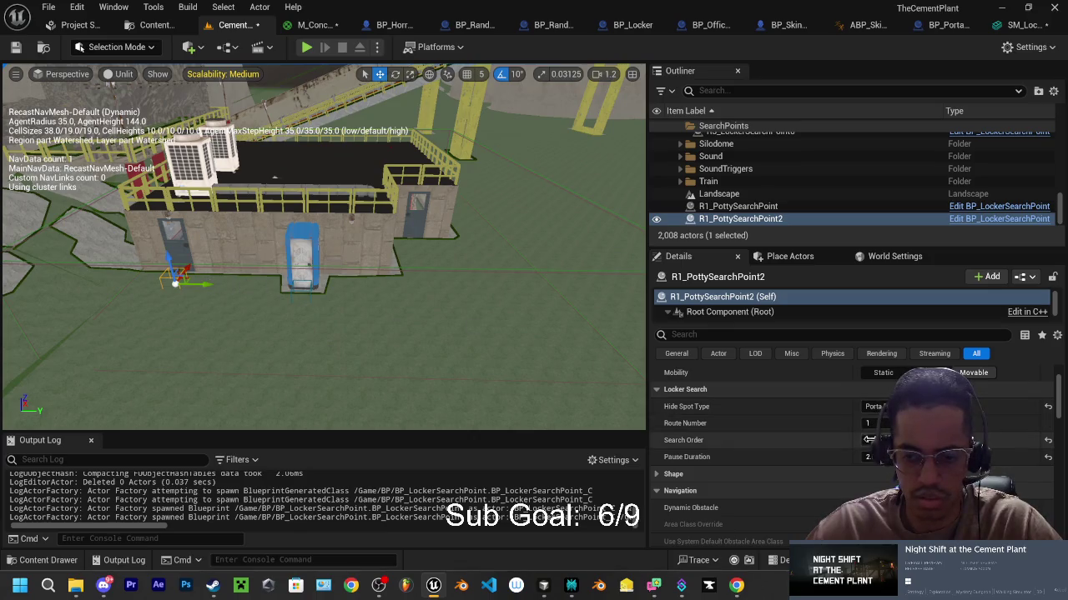
key("Return")
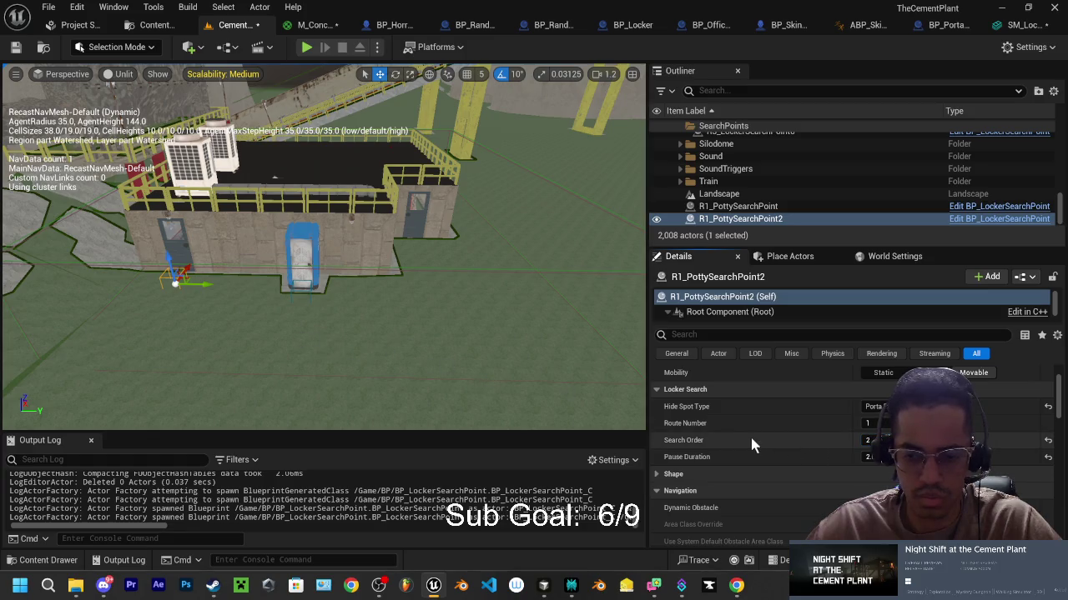
Step: Duplicate the point to the building's right door with a Pause Duration of 10
mouse_move(208, 286)
left_mouse_down("alt")
mouse_move(510, 295)
mouse_move(470, 294)
mouse_move(424, 242)
left_mouse_up("alt")
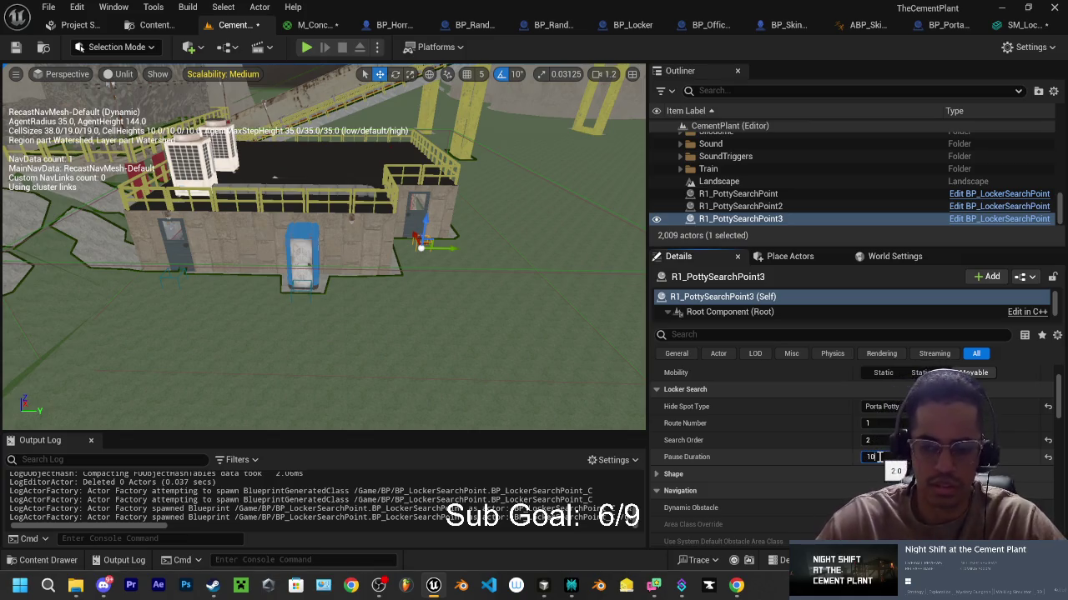
type("10")
key("Return")
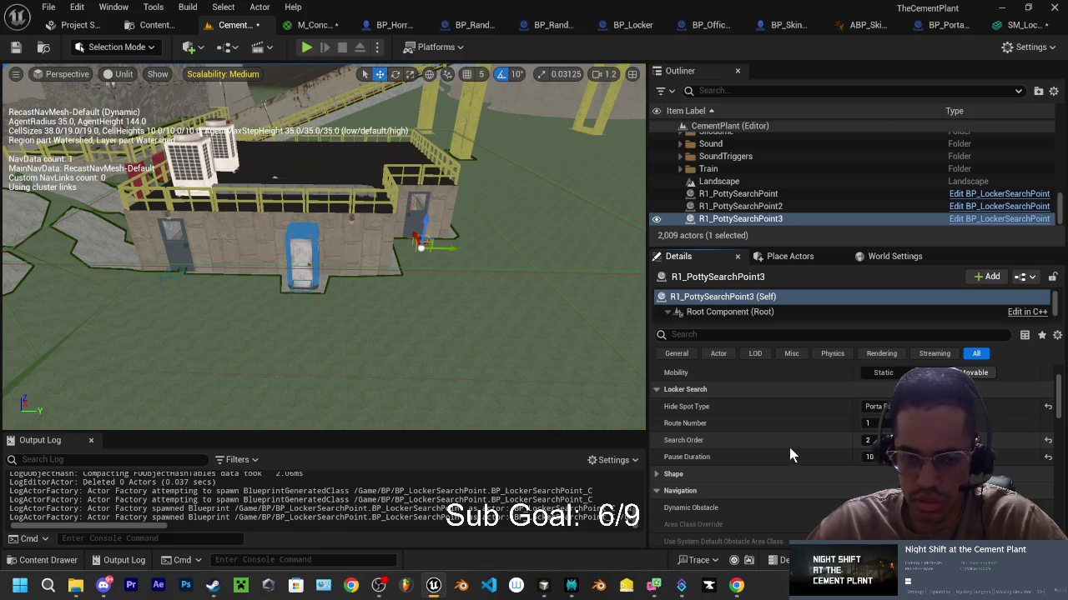
Step: Collapse the Navigation, HLOD and Physics groups in the Details panel
scroll(334, 250, "up", 2)
scroll(323, 247, "down", 2)
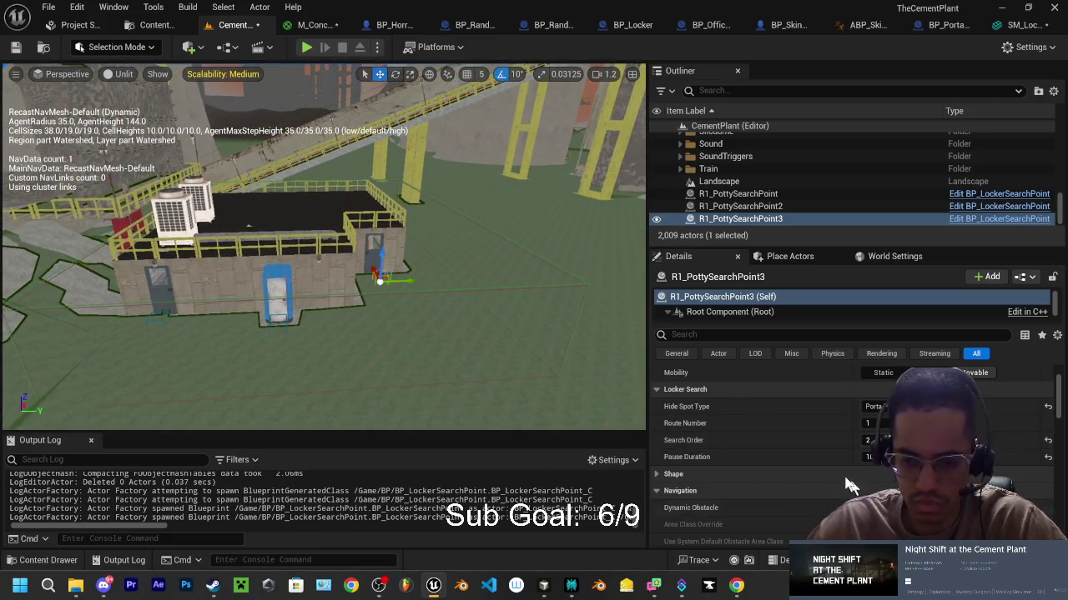
left_click(657, 492)
left_click(654, 508)
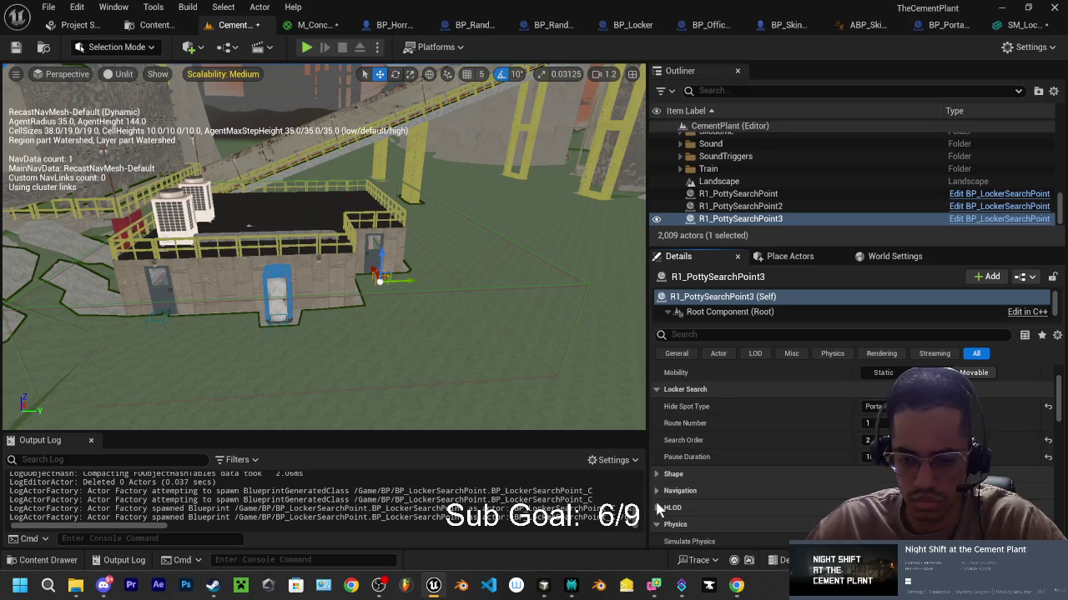
left_click(655, 524)
left_click(656, 524)
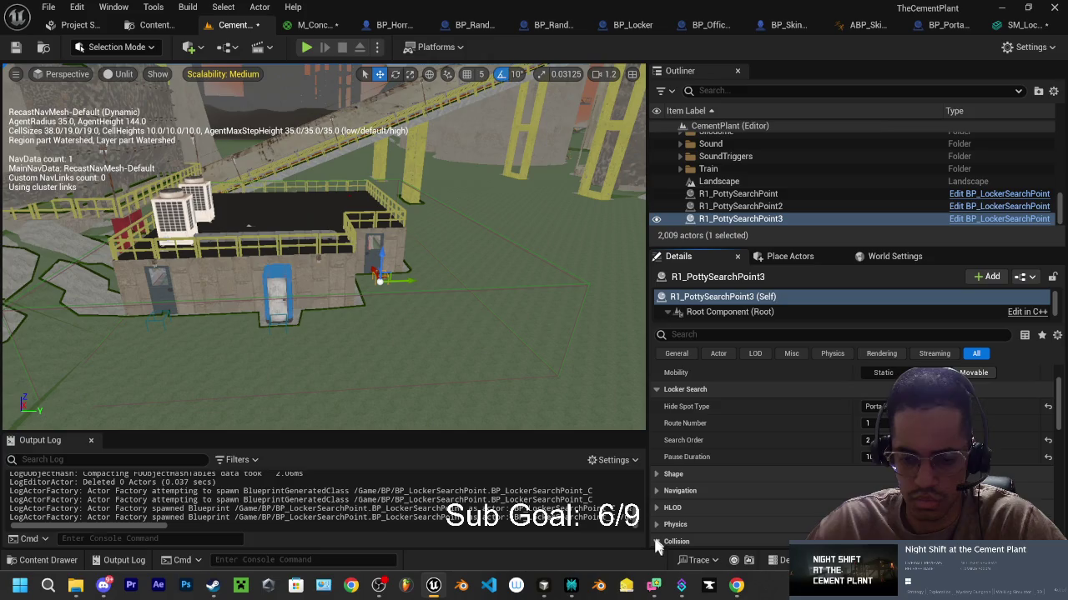
scroll(744, 477, "down", 3)
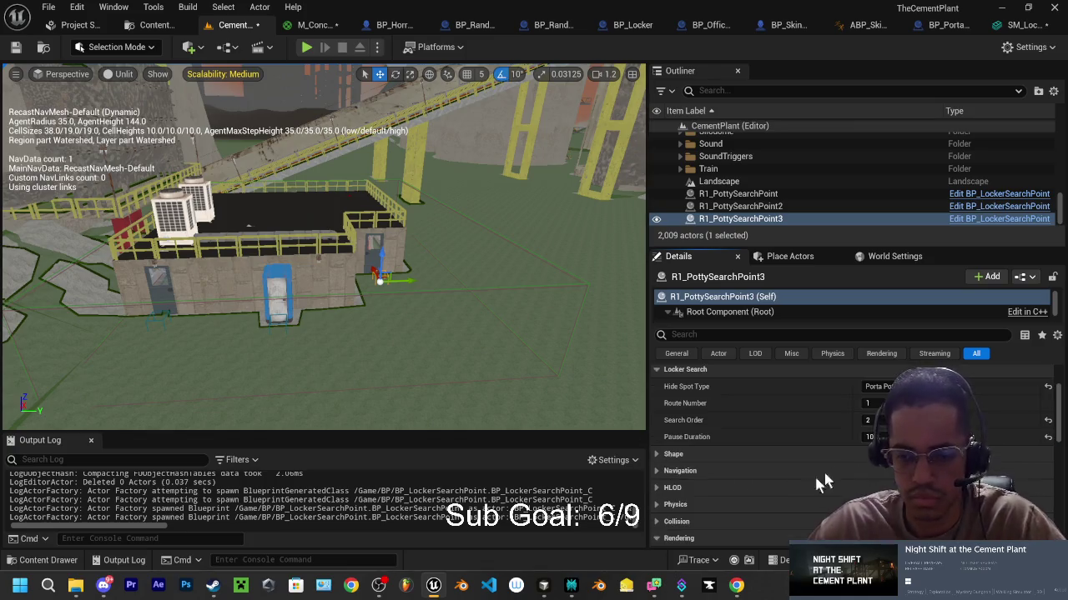
scroll(803, 504, "up", 3)
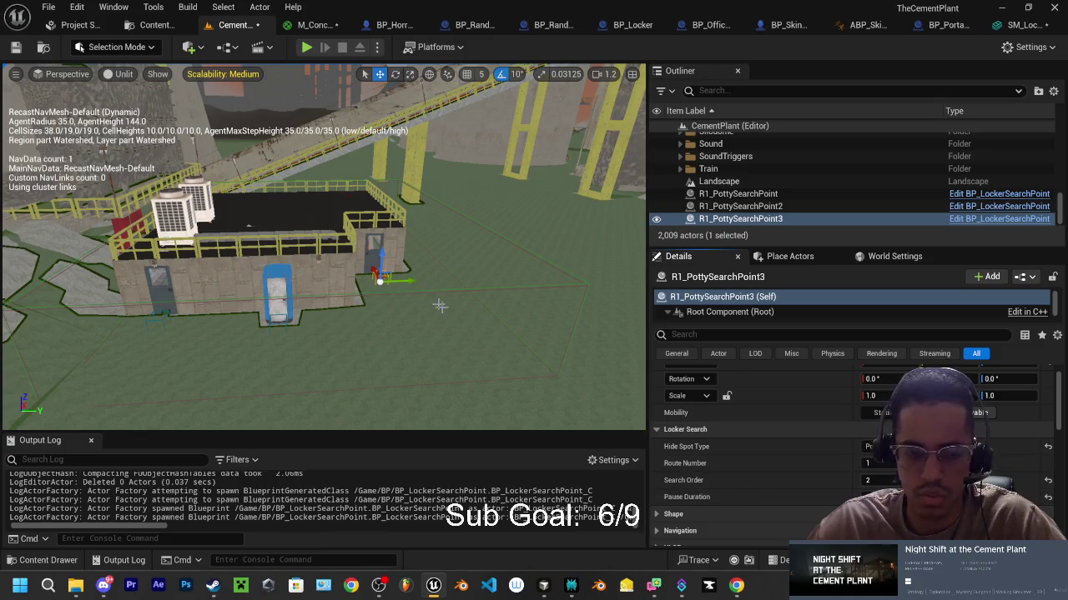
Step: Duplicate the search point into R1_PottySearchPoint4 and 5 around the building
mouse_move(372, 270)
left_mouse_down()
mouse_move(370, 368)
mouse_move(425, 369)
left_mouse_up()
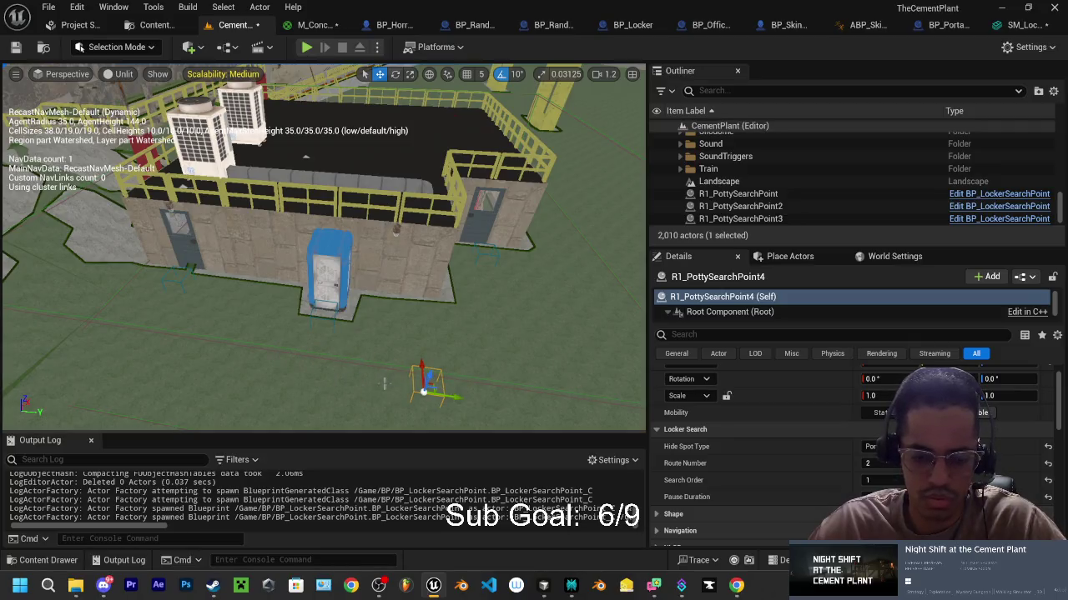
key("ctrl+z")
left_click_drag(337, 376, 537, 392, "alt")
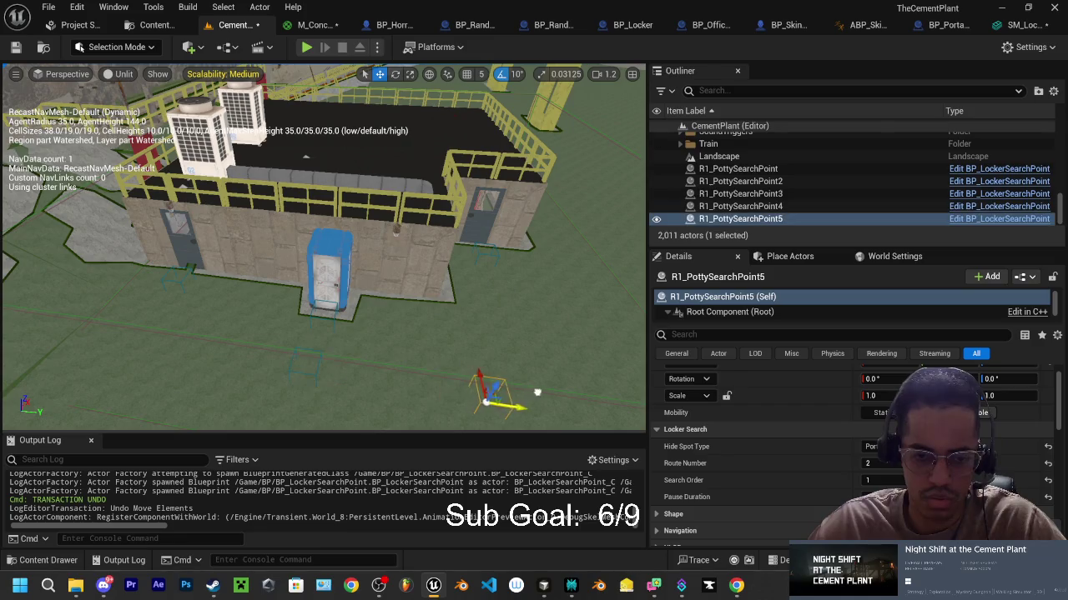
mouse_move(492, 321)
left_mouse_down()
mouse_move(333, 340)
mouse_move(425, 363)
mouse_move(413, 421)
left_mouse_up()
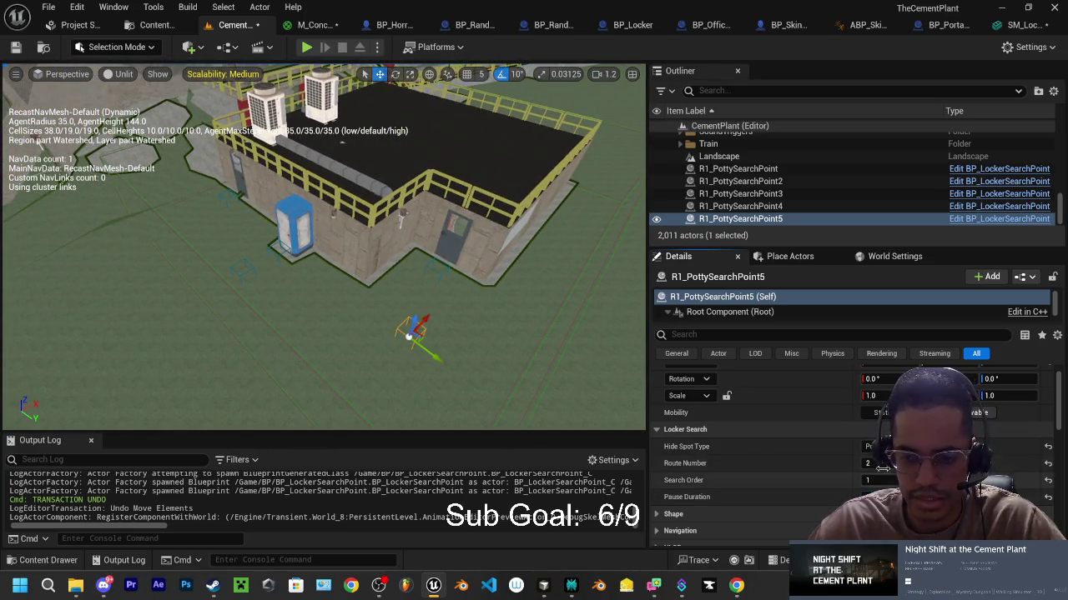
type("2")
key("Return")
Step: Place R1_PottySearchPoint6 on the ground by the blue porta-potty with Search Order 3
mouse_move(432, 357)
left_mouse_down()
mouse_move(232, 285)
mouse_move(392, 322)
mouse_move(421, 338)
mouse_move(219, 282)
left_mouse_up()
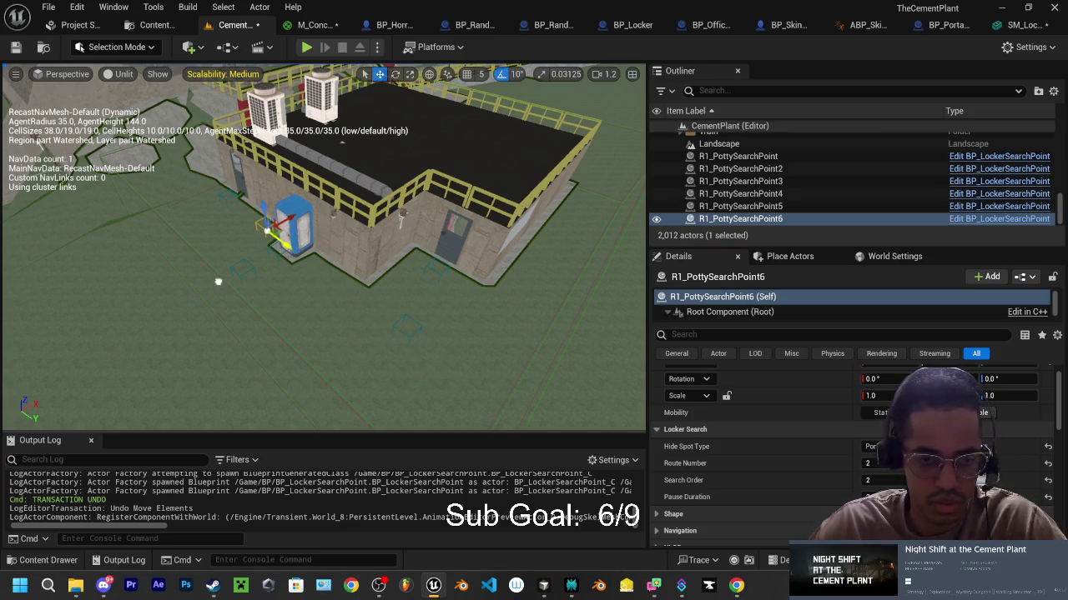
mouse_move(286, 214)
left_mouse_down()
mouse_move(227, 252)
mouse_move(169, 249)
left_mouse_up()
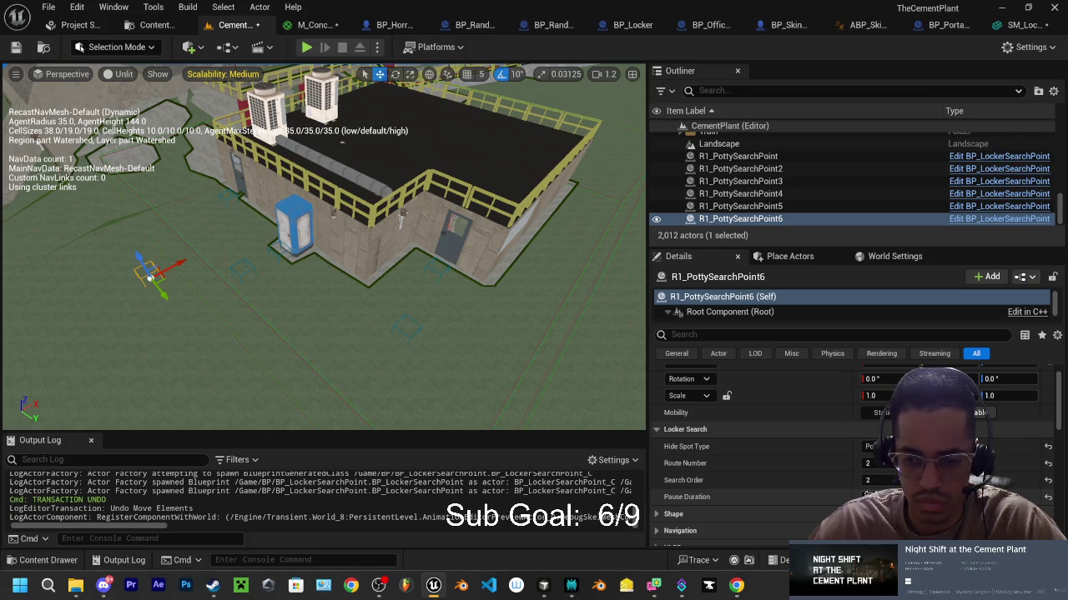
type("3")
key("Return")
mouse_move(298, 333)
left_mouse_down()
mouse_move(296, 290)
mouse_move(176, 273)
left_mouse_up()
Step: Move BP_SkinWalker beside the yellow pillars, then reselect R1_PottySearchPoint6
left_click(367, 277)
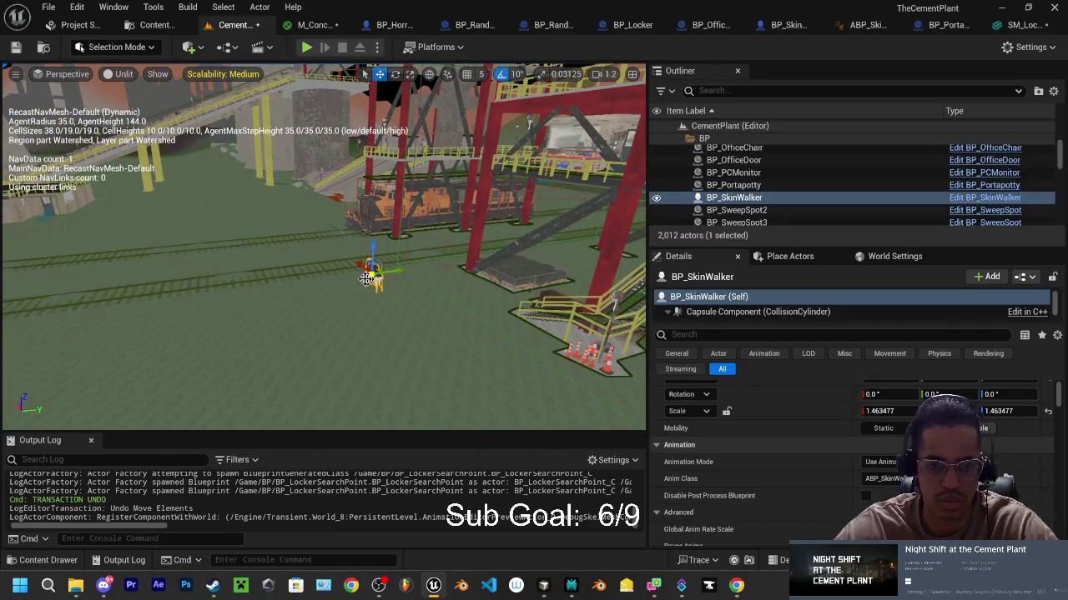
left_click_drag(357, 266, 278, 190)
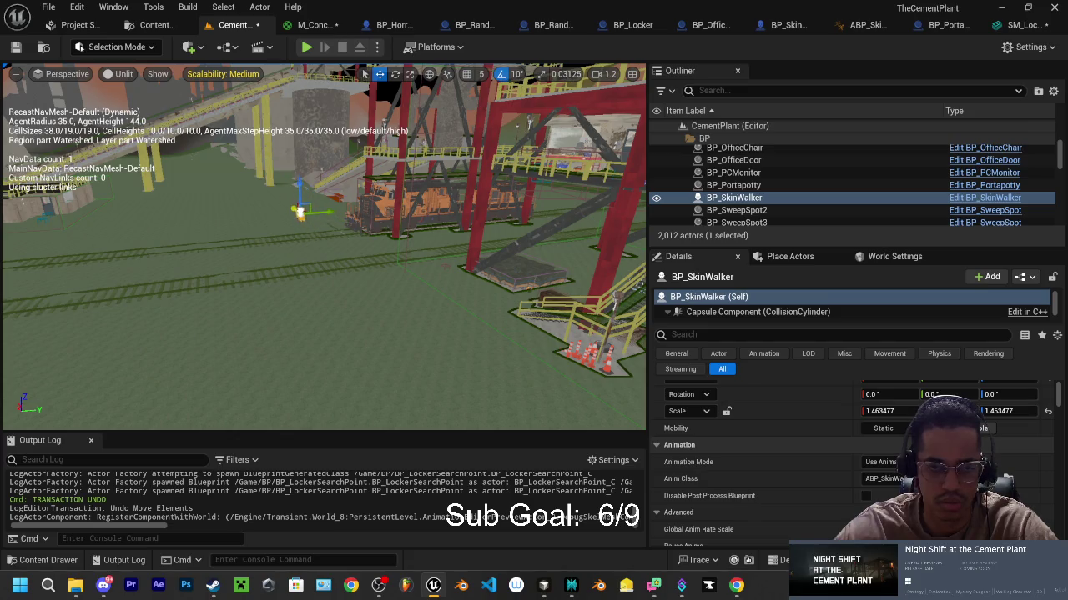
mouse_move(325, 250)
left_mouse_down()
mouse_move(383, 250)
mouse_move(334, 217)
mouse_move(333, 183)
mouse_move(333, 225)
mouse_move(334, 163)
left_mouse_up()
left_click_drag(269, 309, 269, 332)
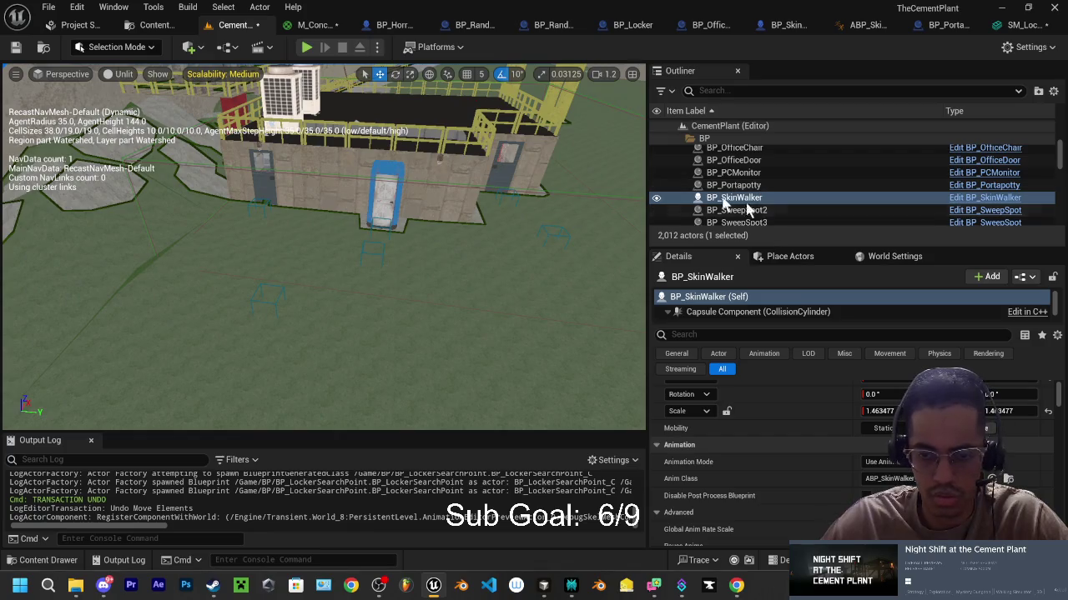
left_click(282, 293)
left_click(281, 294)
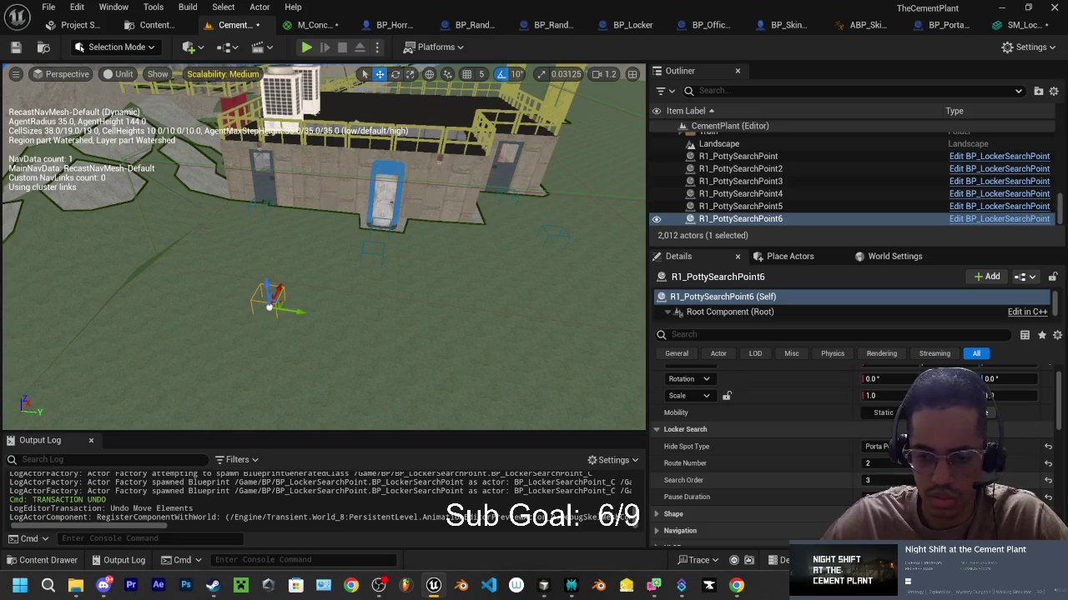
Step: Duplicate the search point to the right and raise its Route Number to 3
left_click_drag(500, 350, 500, 350)
left_click_drag(466, 289, 443, 265)
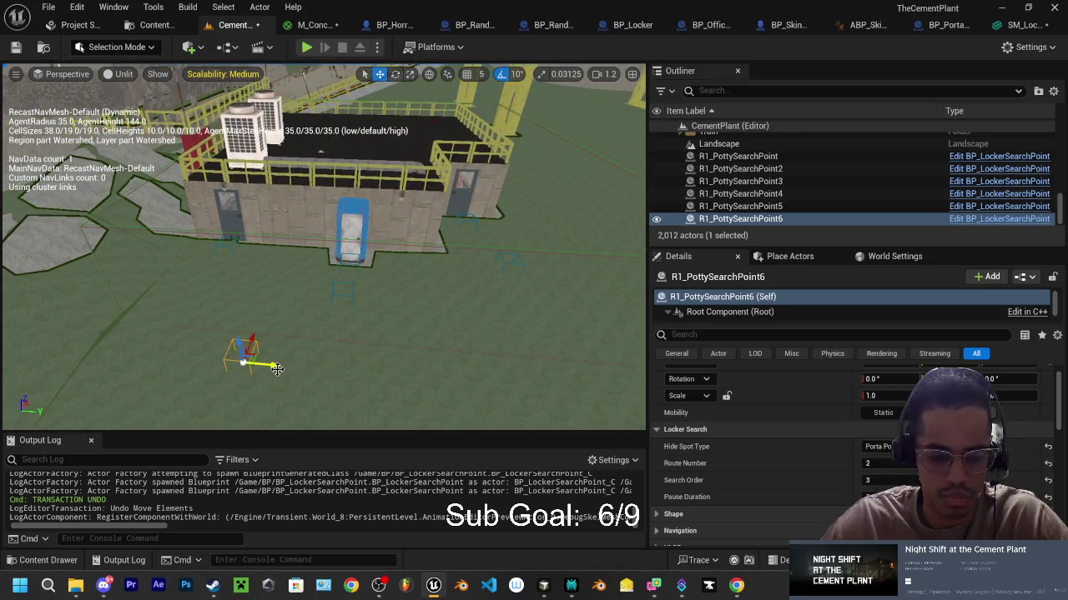
mouse_move(276, 369)
left_mouse_down("alt")
mouse_move(376, 373)
mouse_move(365, 295)
mouse_move(266, 286)
left_mouse_up("alt")
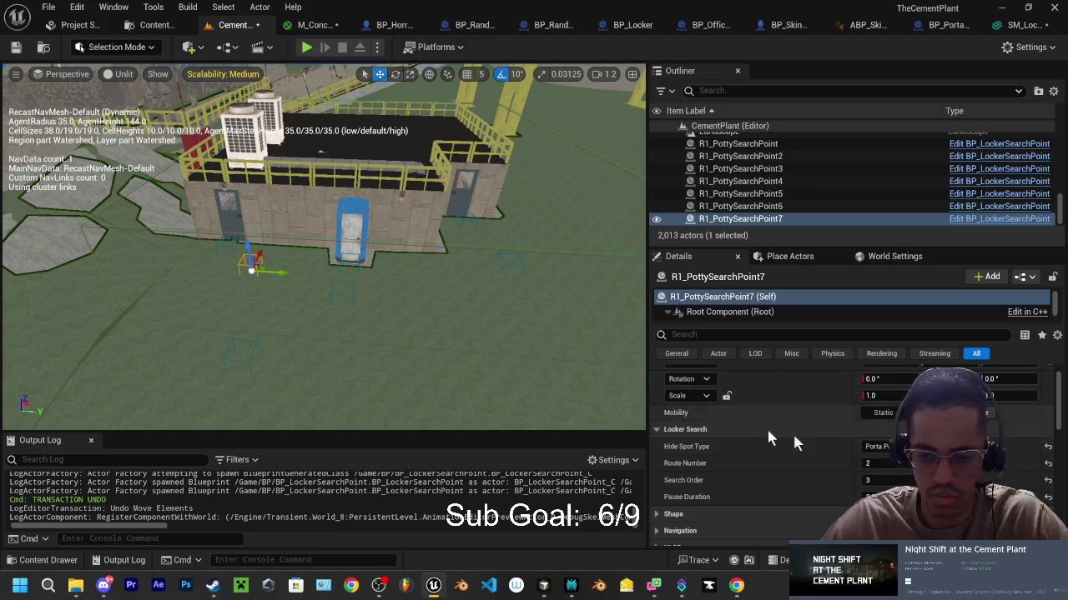
left_click_drag(867, 463, 878, 463)
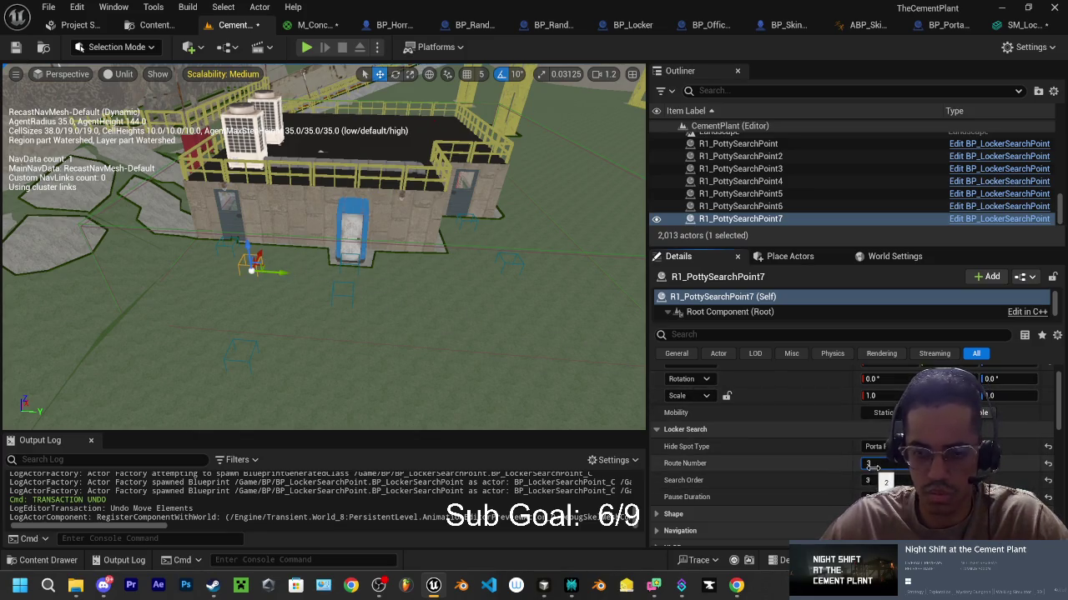
Step: Rename the copy to R3_PottySearchPoint7 in the Outliner
left_click(715, 220)
left_click(715, 221)
type("3")
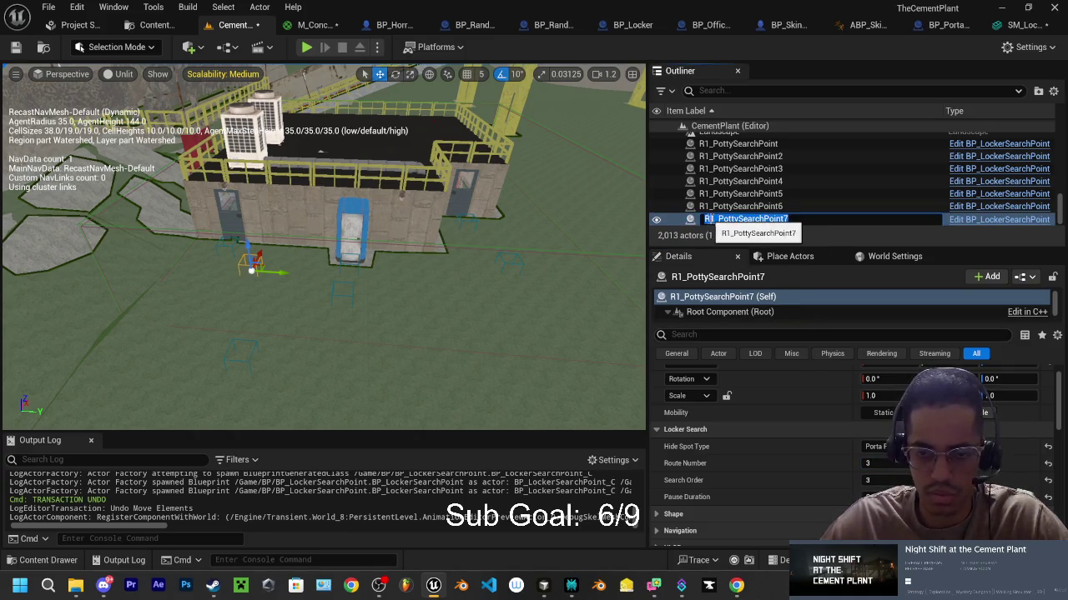
key("Home")
key("Right")
key("Right")
key("BackSpace")
type("3")
key("Return")
Step: Set R3_PottySearchPoint7's Search Order to 1 and duplicate it as R3_PottySearchPoint8
left_click(734, 207)
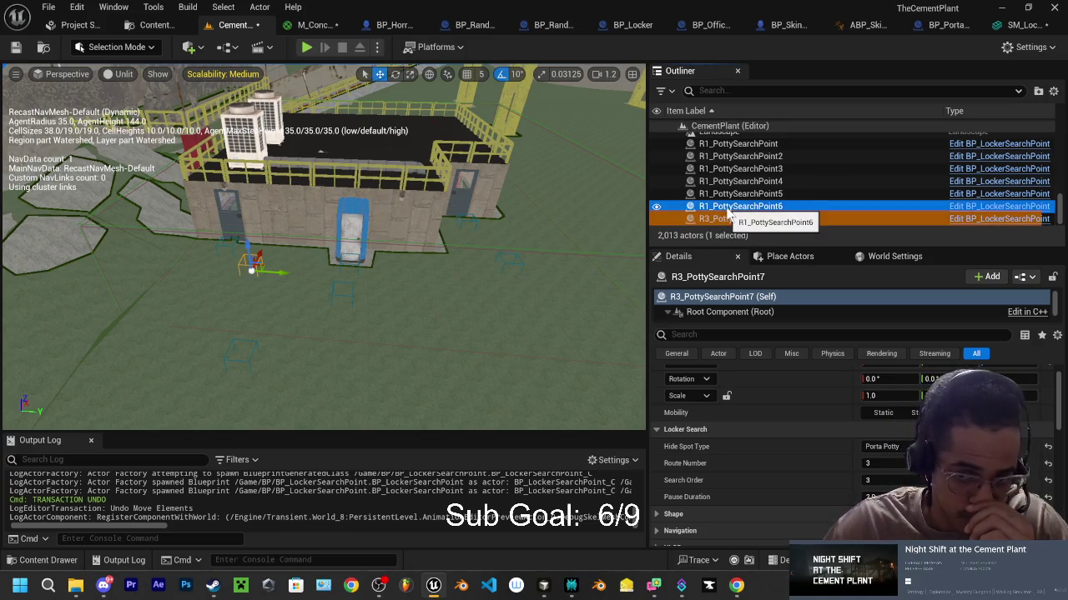
left_click(734, 218)
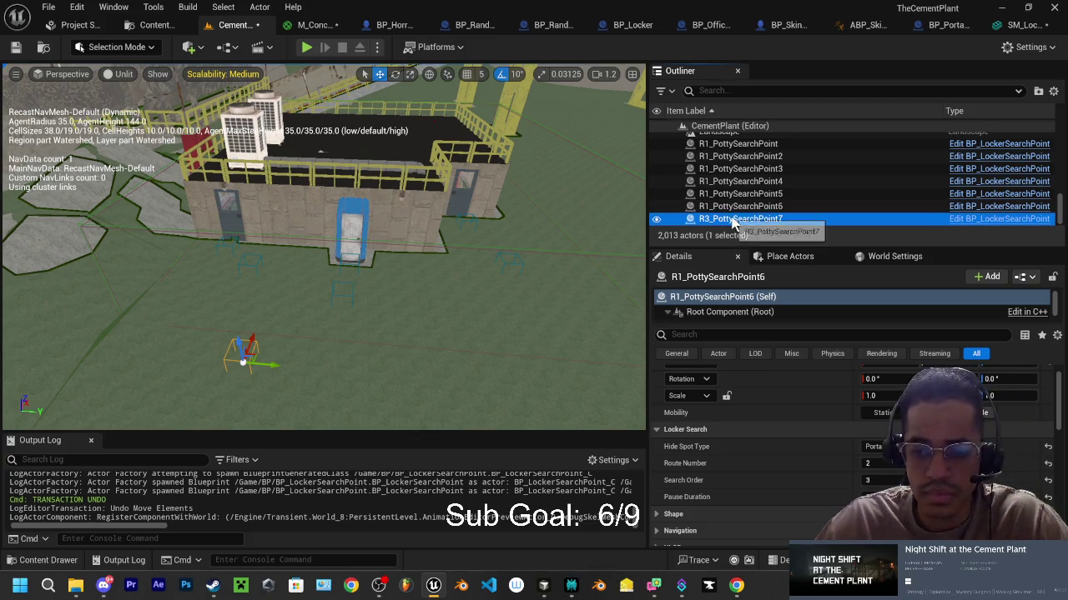
left_click_drag(884, 478, 850, 478)
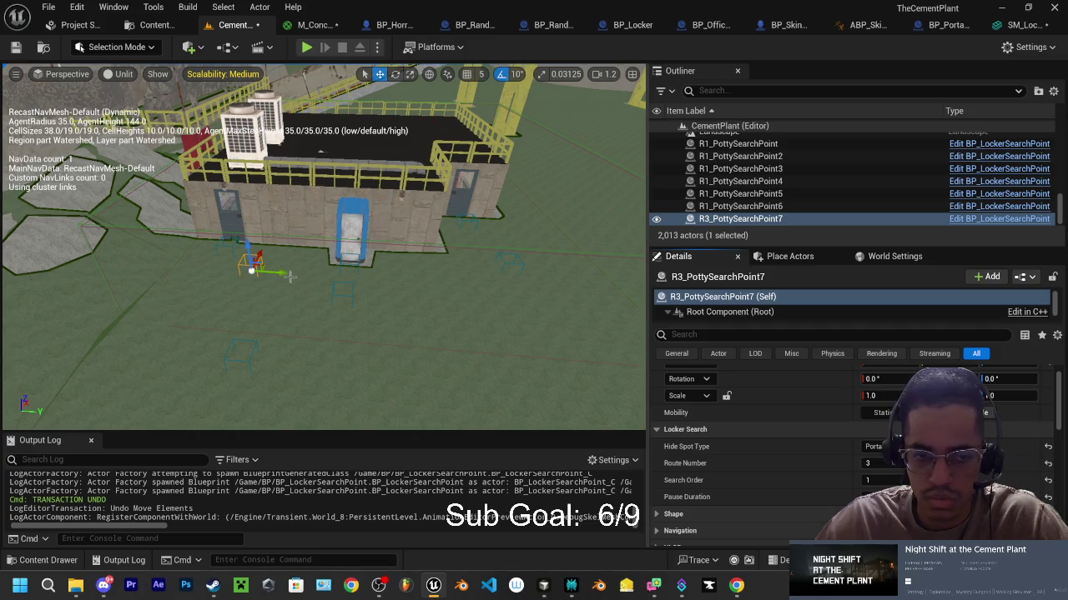
mouse_move(284, 273)
left_mouse_down()
mouse_move(479, 301)
mouse_move(453, 360)
mouse_move(474, 368)
left_mouse_up()
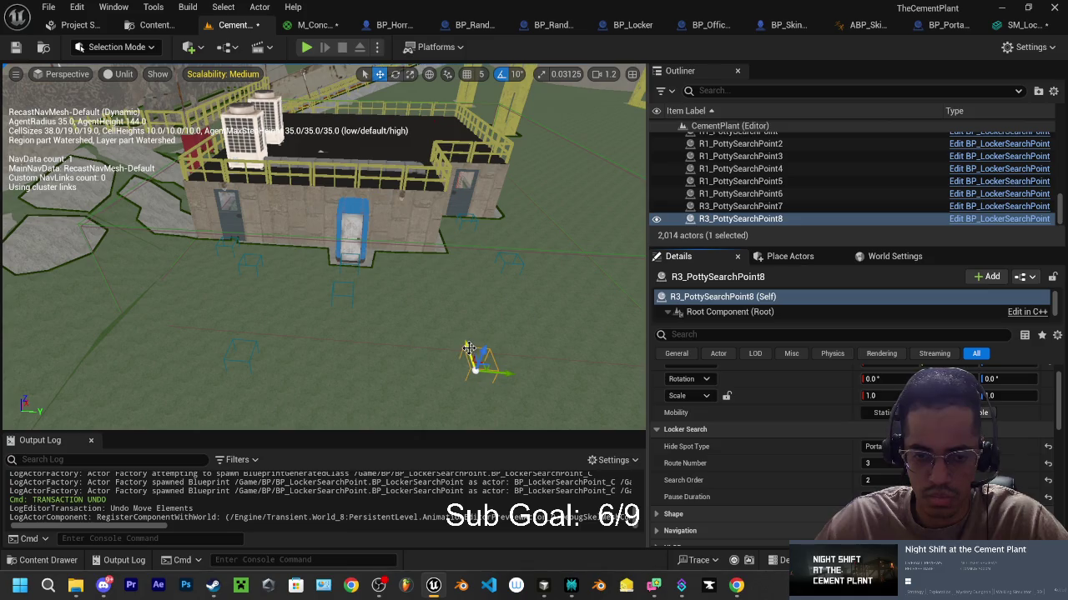
Step: Duplicate the search point as R3_PottySearchPoint9 to the left of the porta-potty
mouse_move(506, 373)
left_mouse_down()
mouse_move(379, 372)
mouse_move(424, 368)
mouse_move(395, 281)
mouse_move(397, 293)
mouse_move(338, 288)
mouse_move(325, 267)
mouse_move(322, 290)
mouse_move(305, 300)
mouse_move(344, 300)
mouse_move(638, 394)
left_mouse_up()
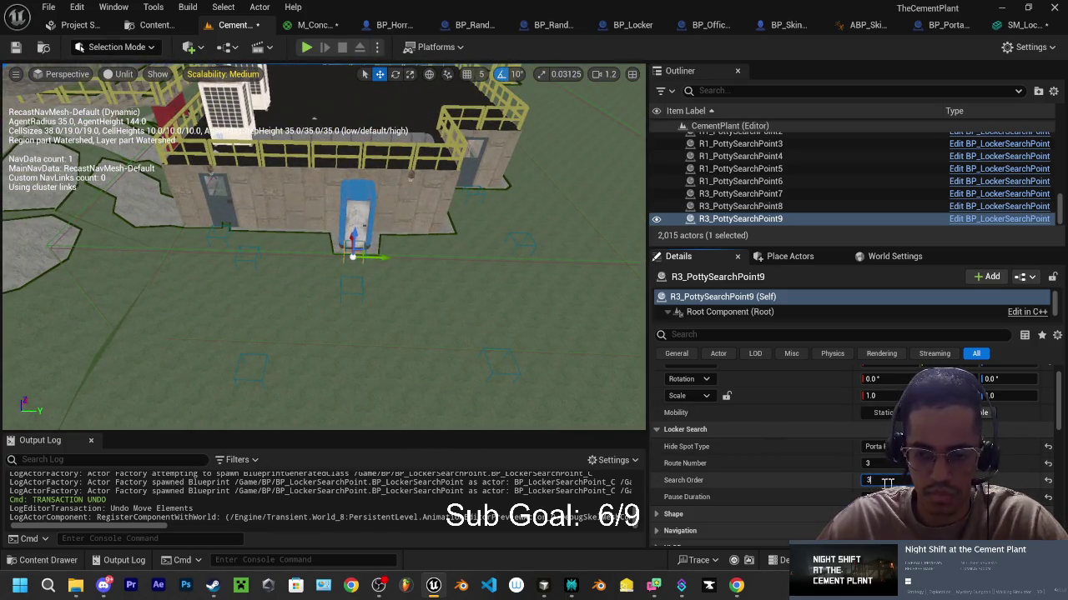
left_click_drag(512, 339, 550, 308)
left_click_drag(305, 313, 334, 301)
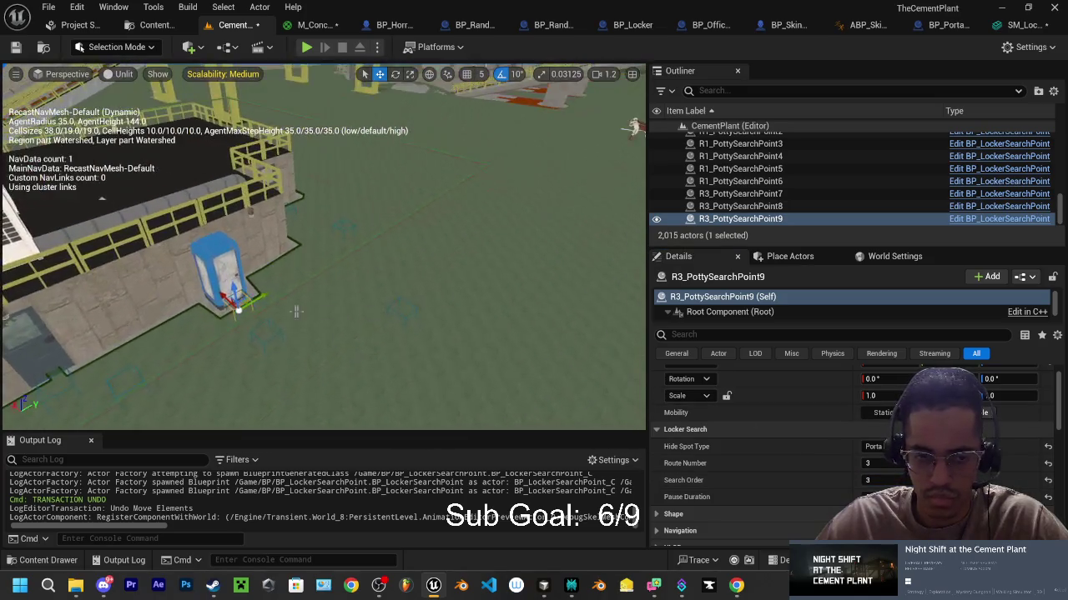
Step: Duplicate R3_PottySearchPoint10, place it on the ground, and set its Search Order to 4
mouse_move(225, 298)
left_mouse_down()
mouse_move(352, 407)
mouse_move(331, 398)
left_mouse_up()
left_click_drag(333, 300, 367, 337)
mouse_move(281, 325)
left_mouse_down()
mouse_move(288, 288)
mouse_move(281, 295)
mouse_move(440, 324)
left_mouse_up()
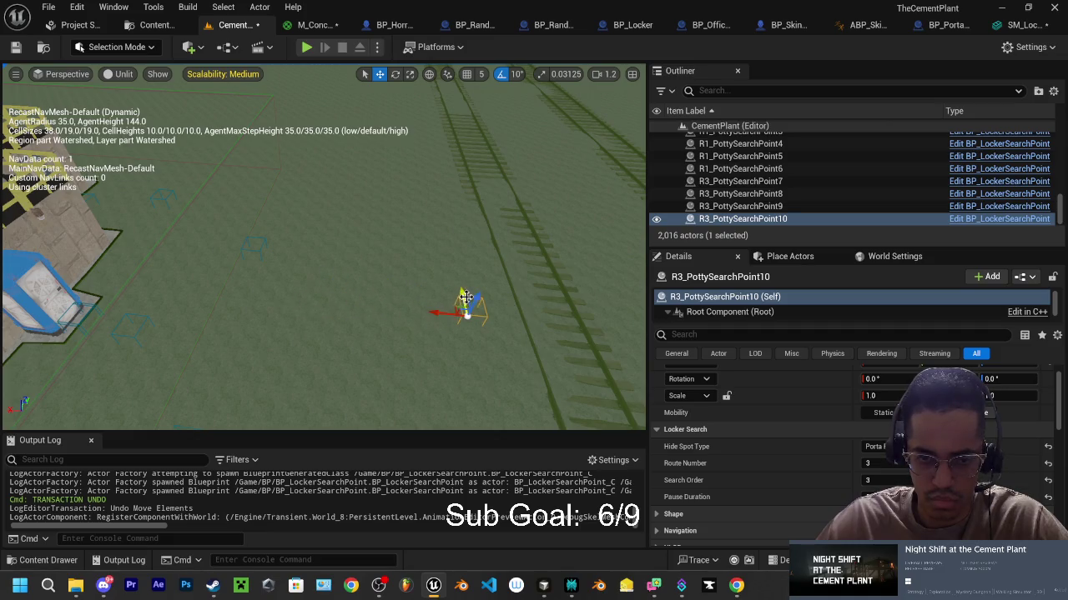
left_click_drag(462, 290, 469, 330)
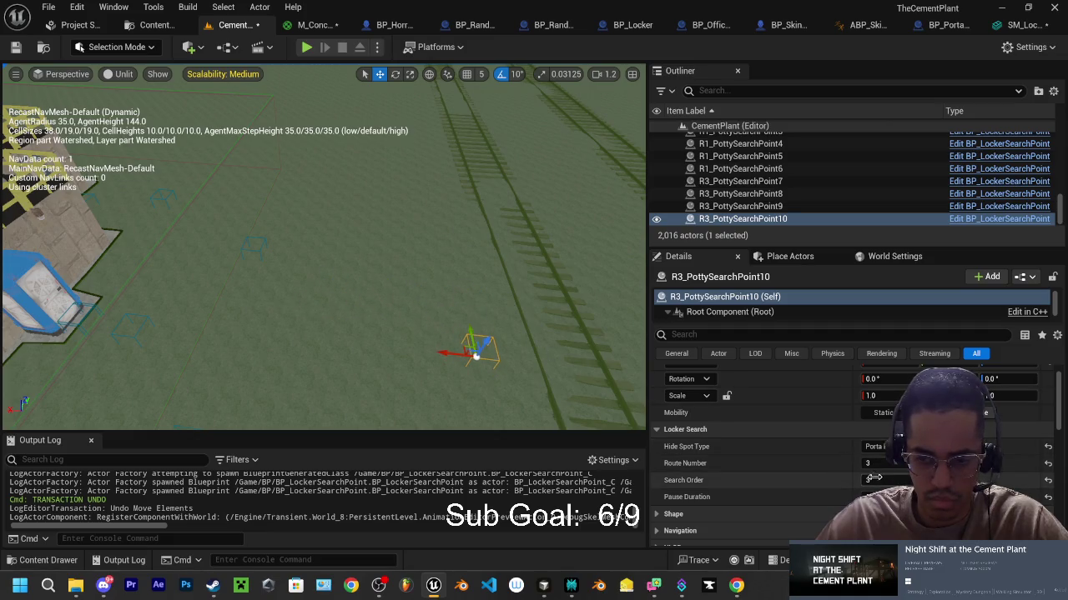
type("4")
key("Return")
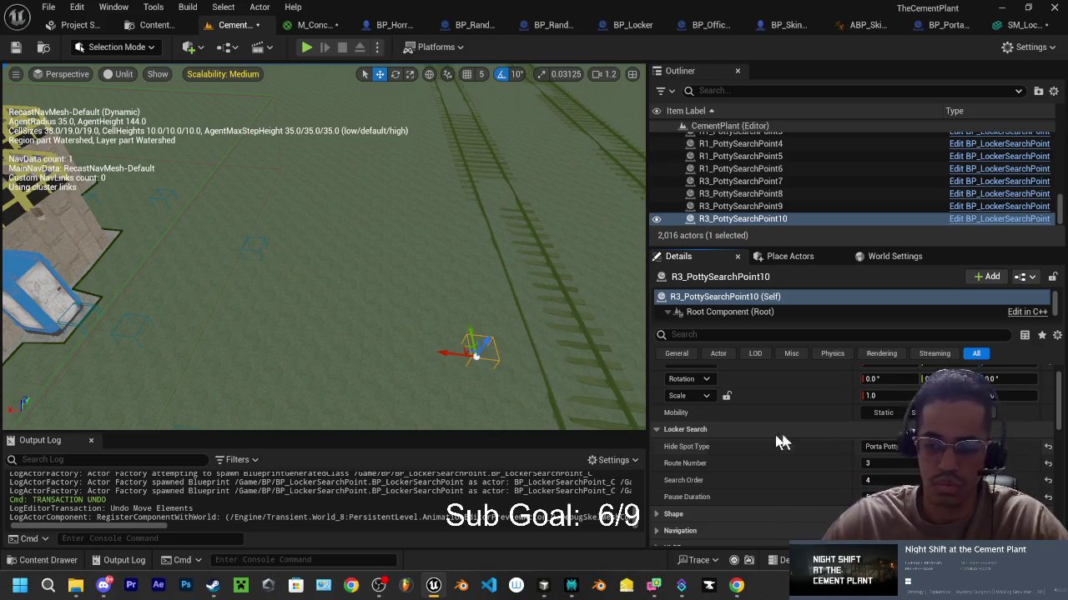
left_click(871, 497)
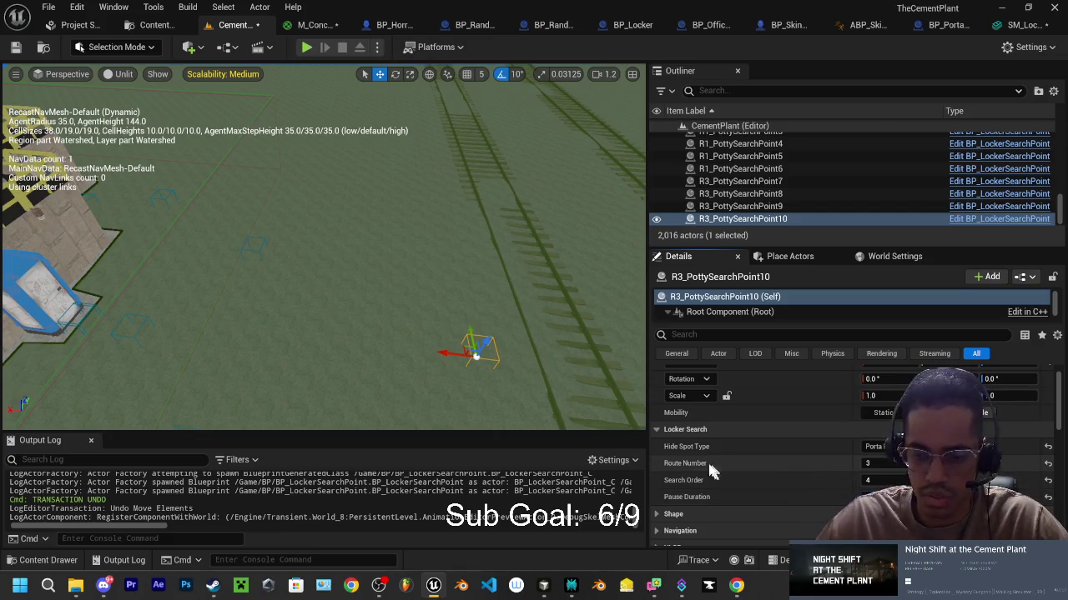
mouse_move(429, 289)
left_mouse_down()
mouse_move(429, 350)
mouse_move(450, 351)
left_mouse_up()
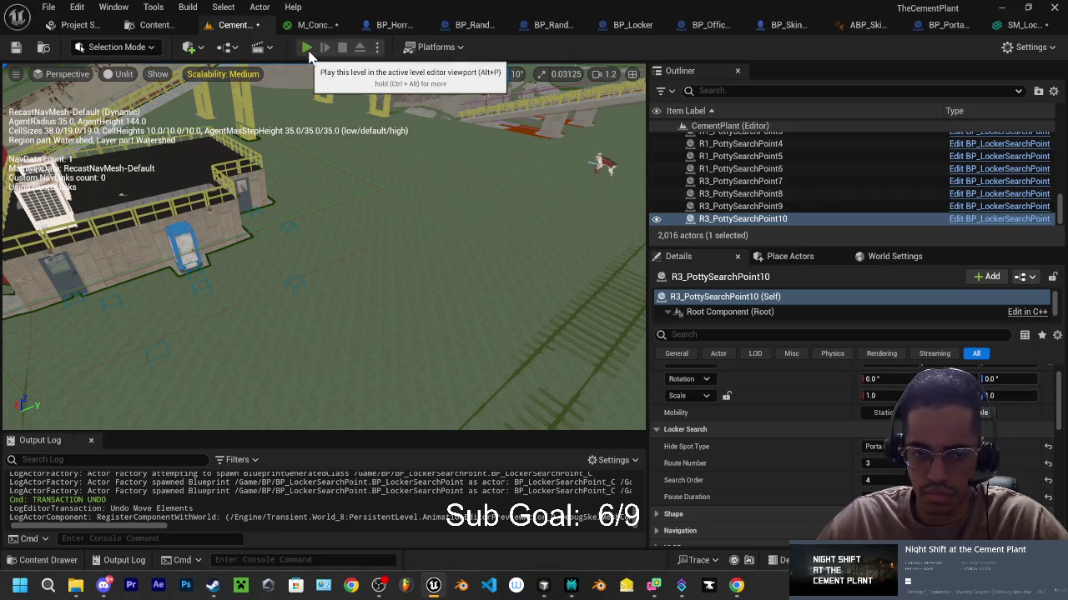
Step: Run a quick play test, stop it, and review the route settings of points 6 through 10
left_click(307, 48)
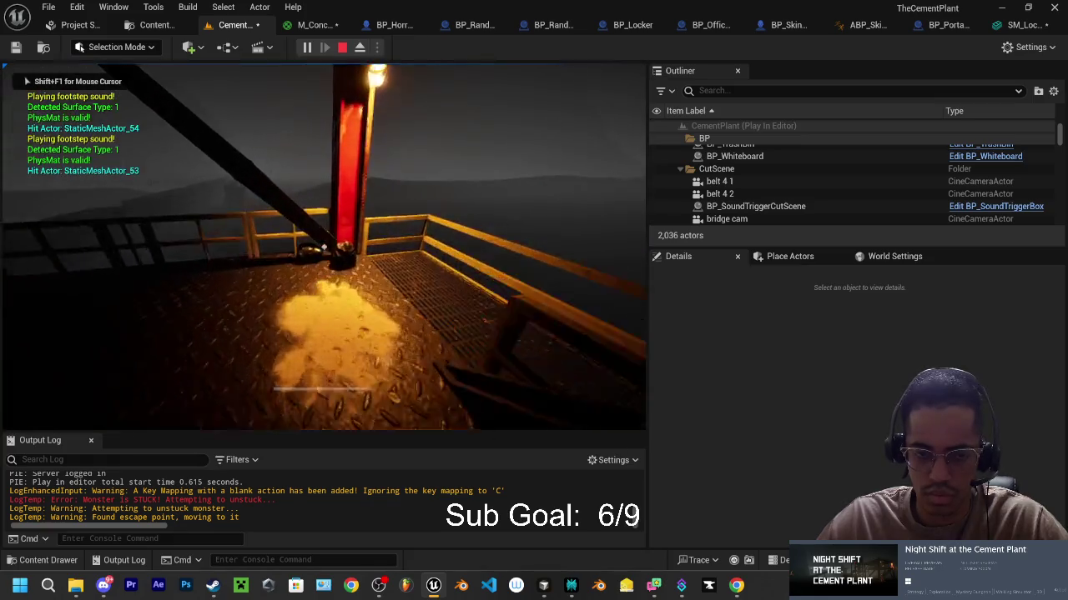
key("Escape")
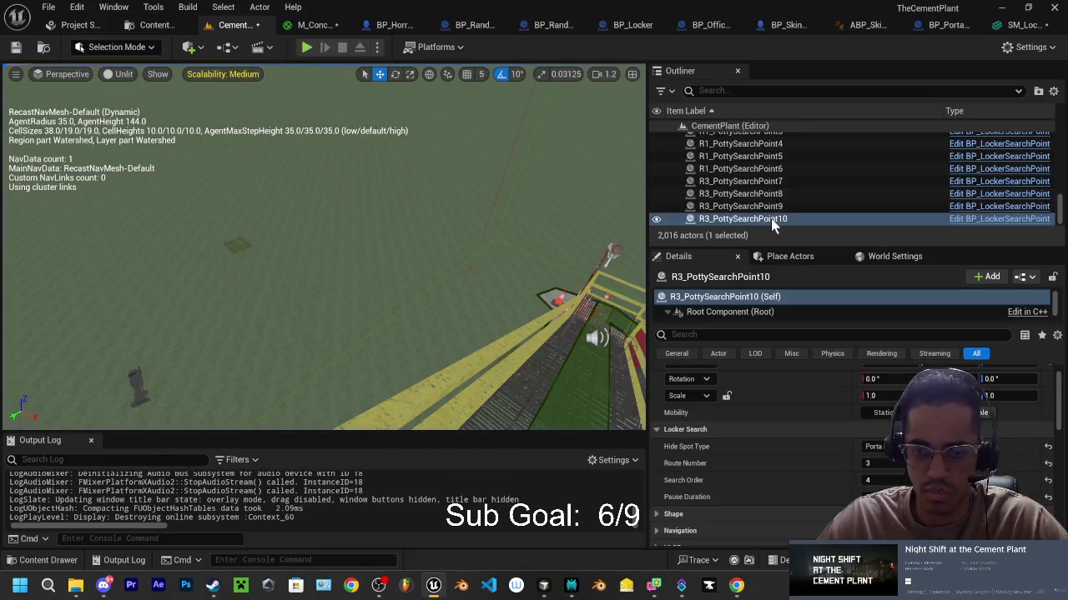
left_click(731, 169)
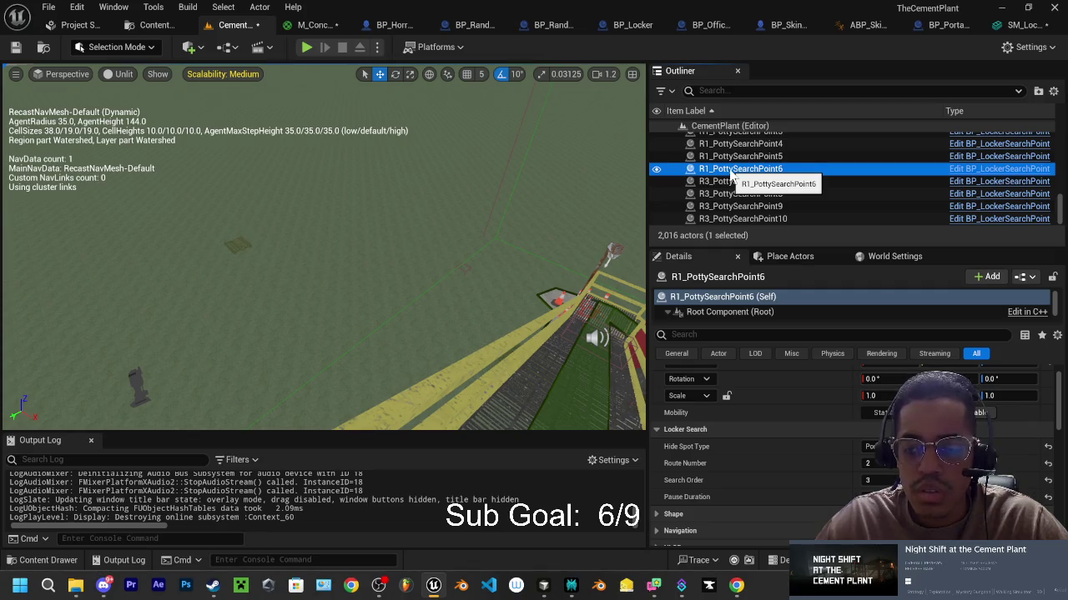
left_click(731, 181)
left_click(732, 193)
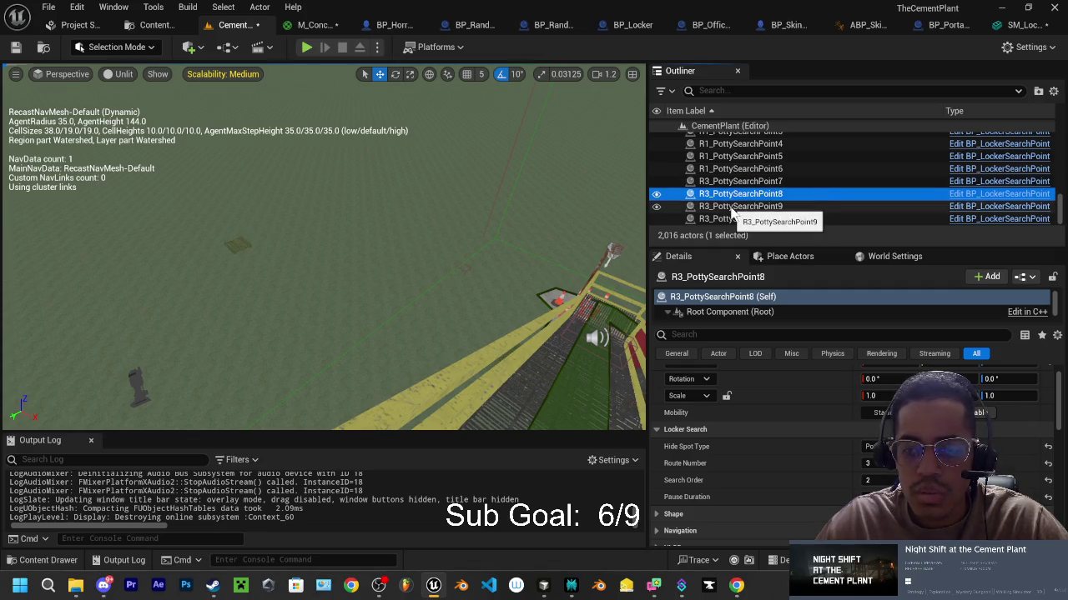
left_click(732, 206)
left_click(731, 218)
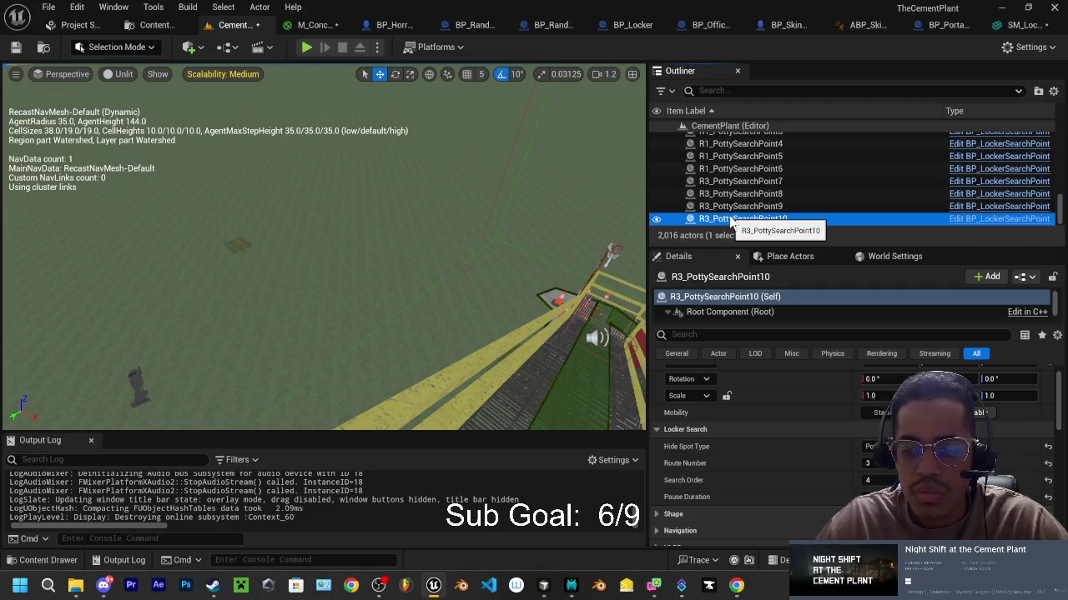
Step: Rename R1_PottySearchPoint6, 5 and 4 to R2_PottySearchPoint6, 5 and 4
left_click(722, 170)
left_click(719, 169)
left_click(726, 169)
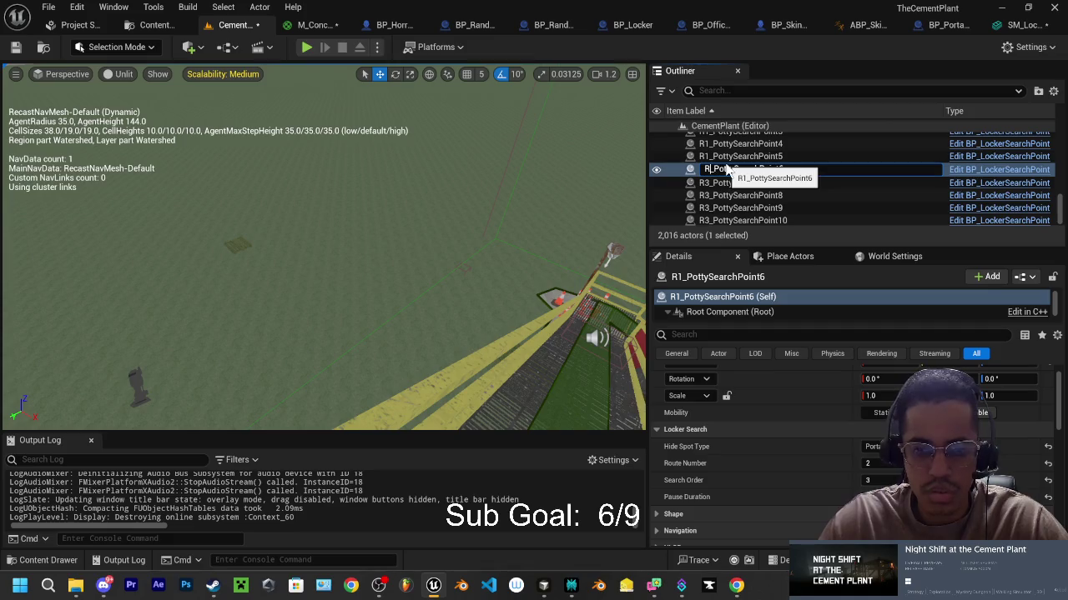
type("2")
left_click(724, 159)
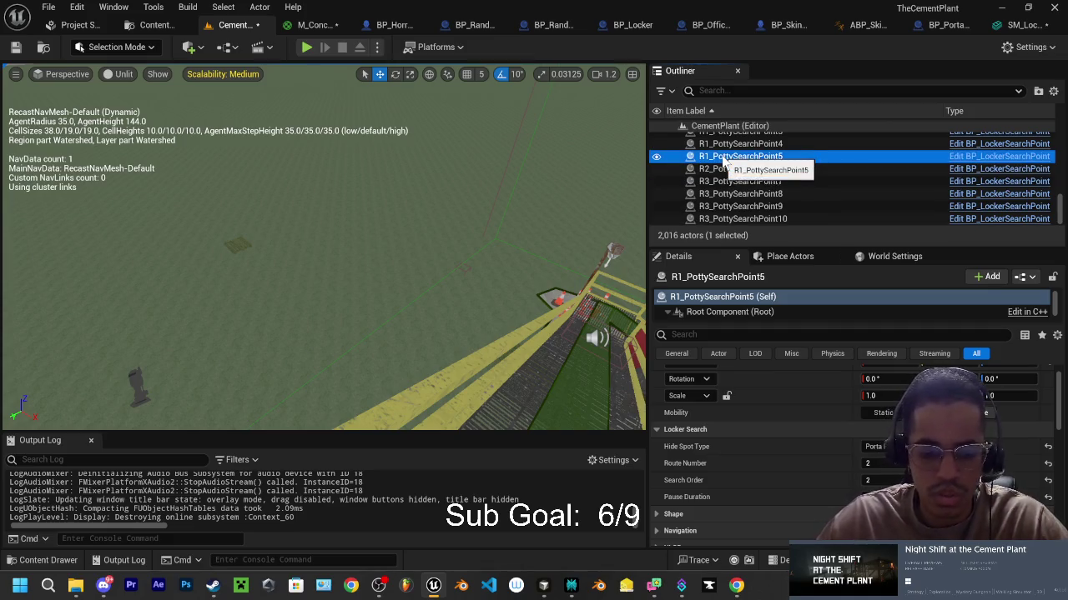
left_click(727, 156)
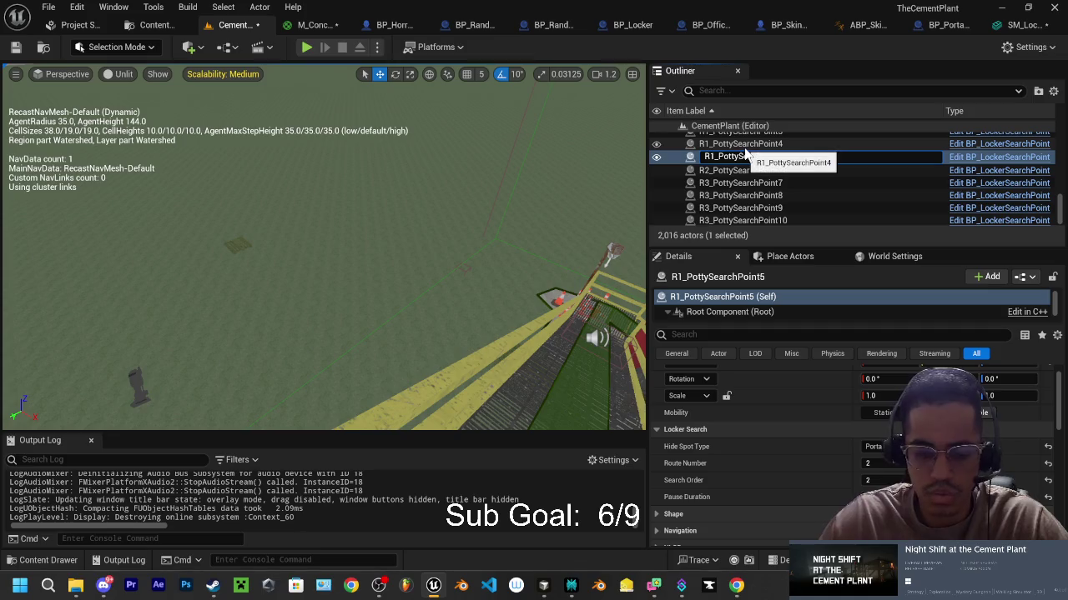
type("2")
left_click(730, 146)
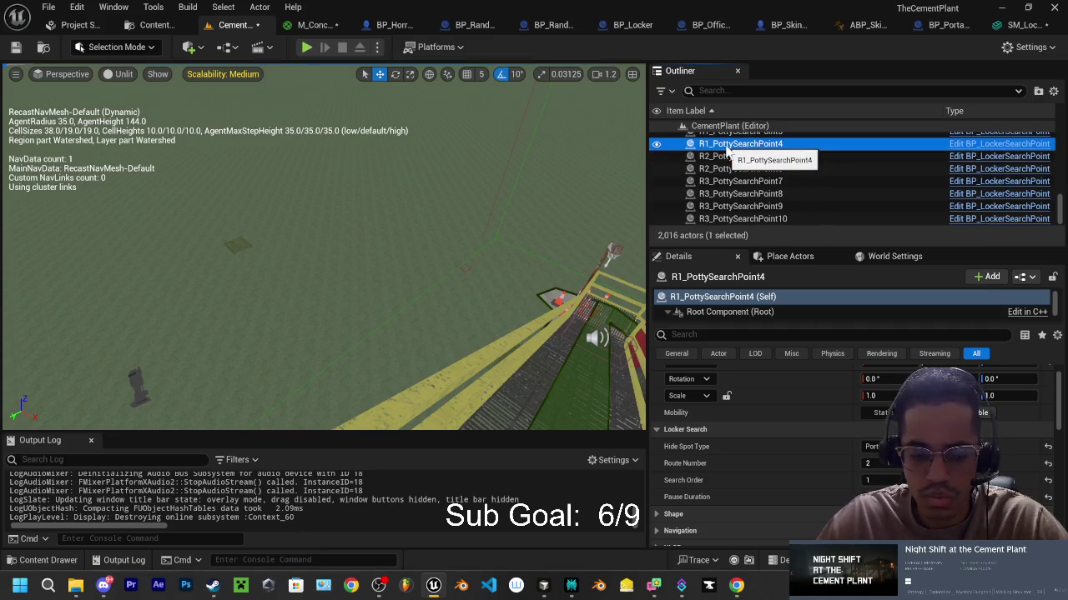
left_click(730, 146)
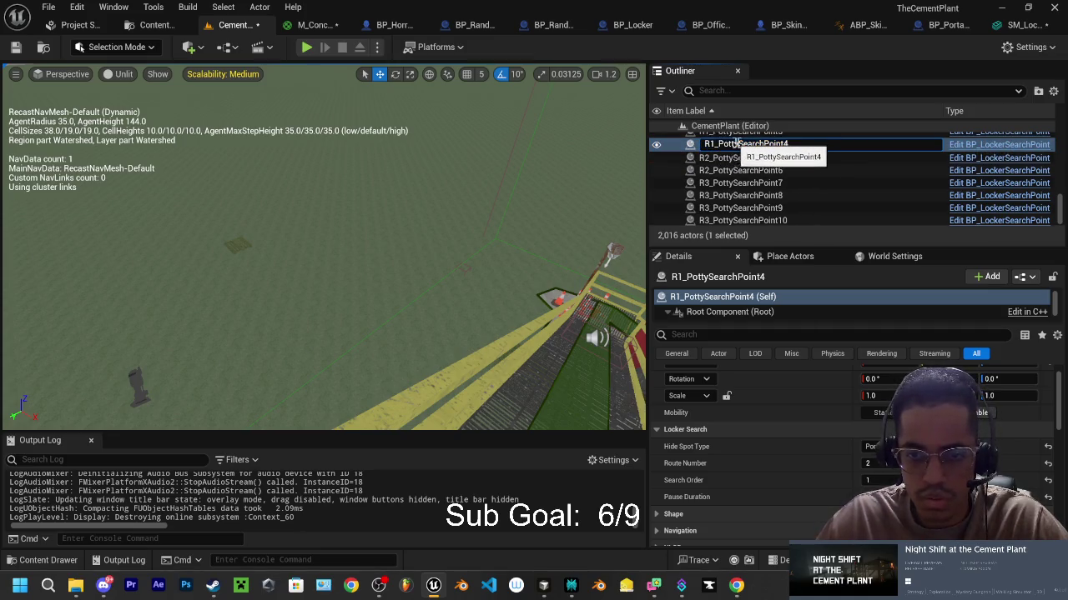
type("2")
key("Return")
Step: Compare R2_PottySearchPoint4 with R1_PottySearchPoint3's settings, then start a play test
scroll(727, 162, "up", 1)
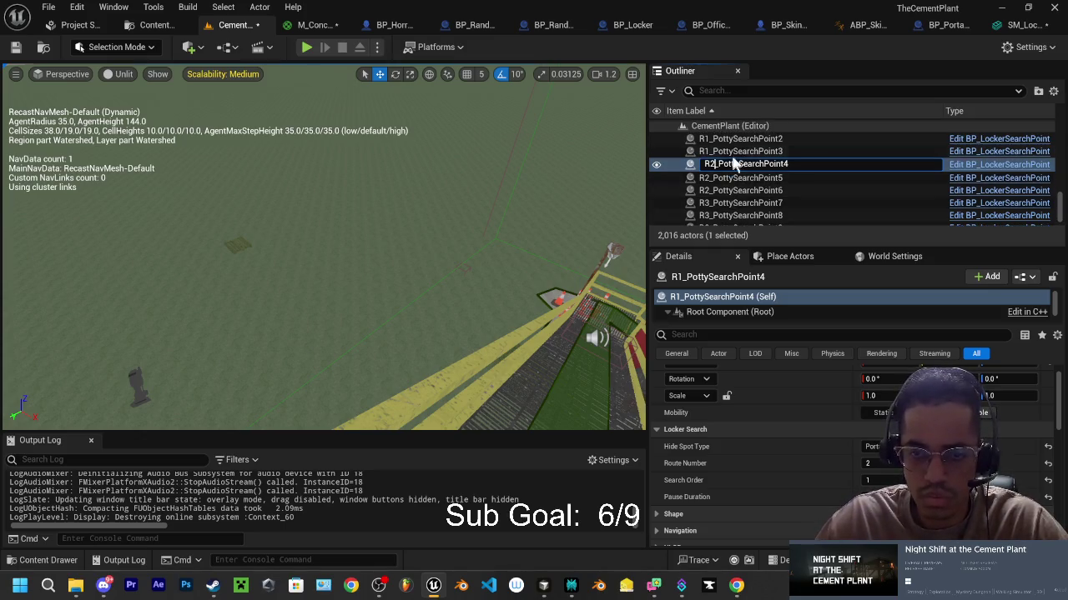
left_click(731, 153)
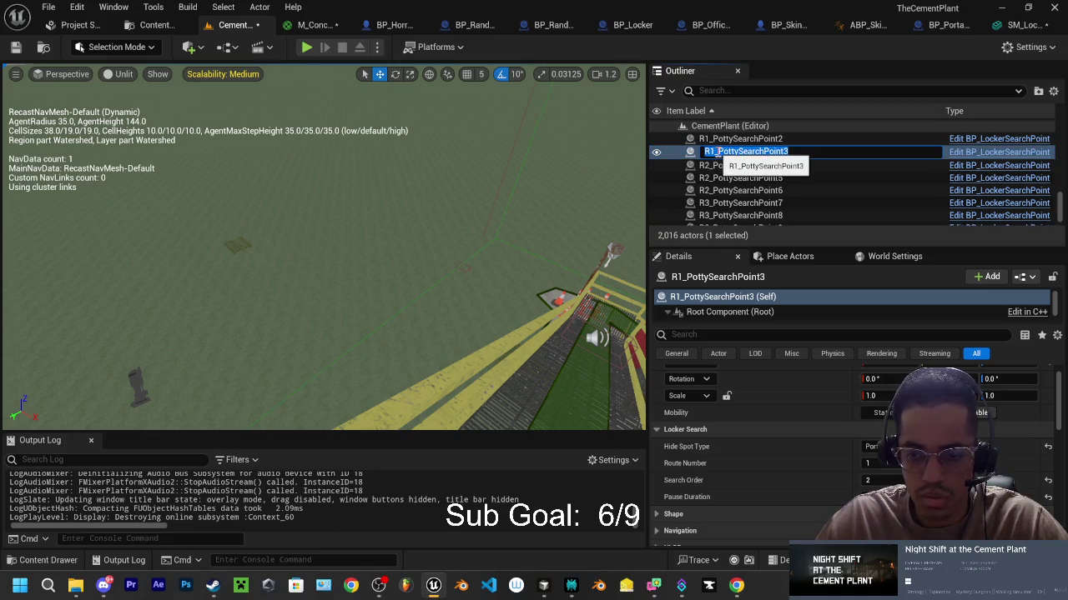
left_click(726, 164)
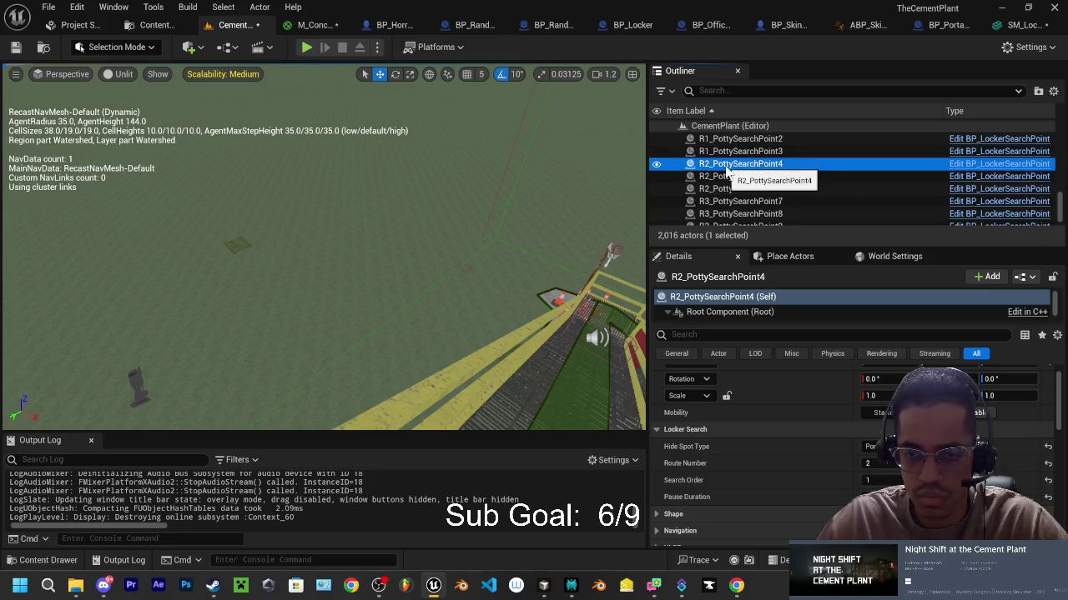
left_click(727, 151)
left_click(728, 165)
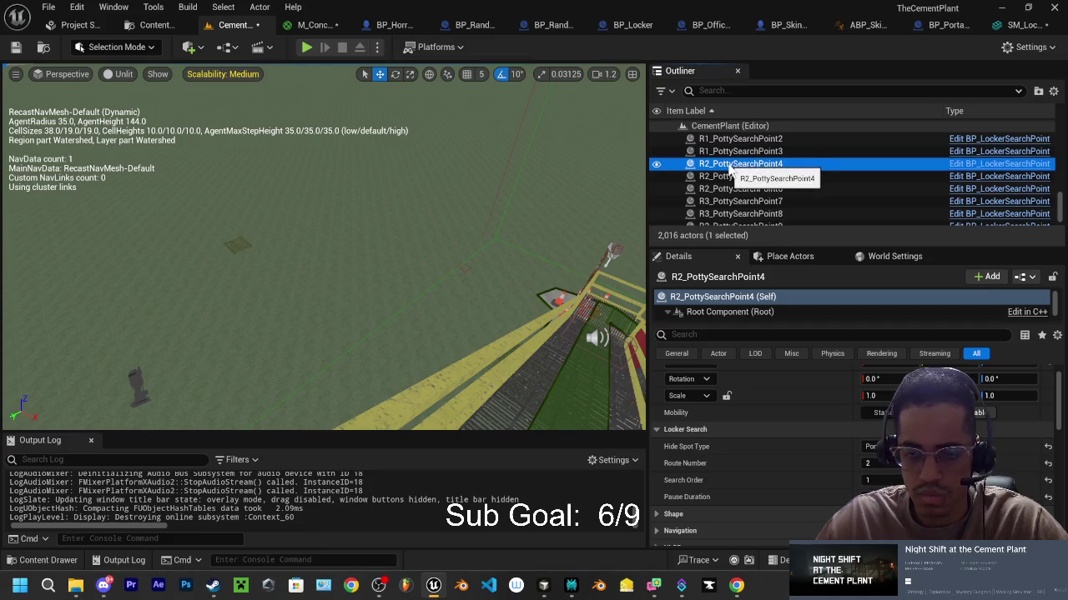
left_click(306, 48)
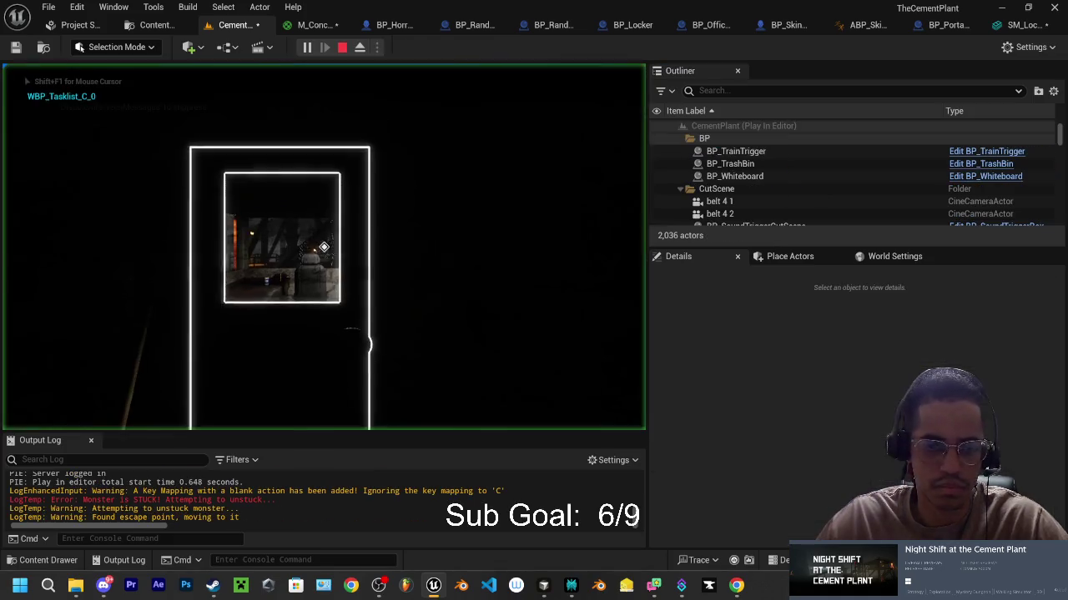
Step: Walk across the yard past the conveyors and pyramid pile toward the porta-potty
key("w")
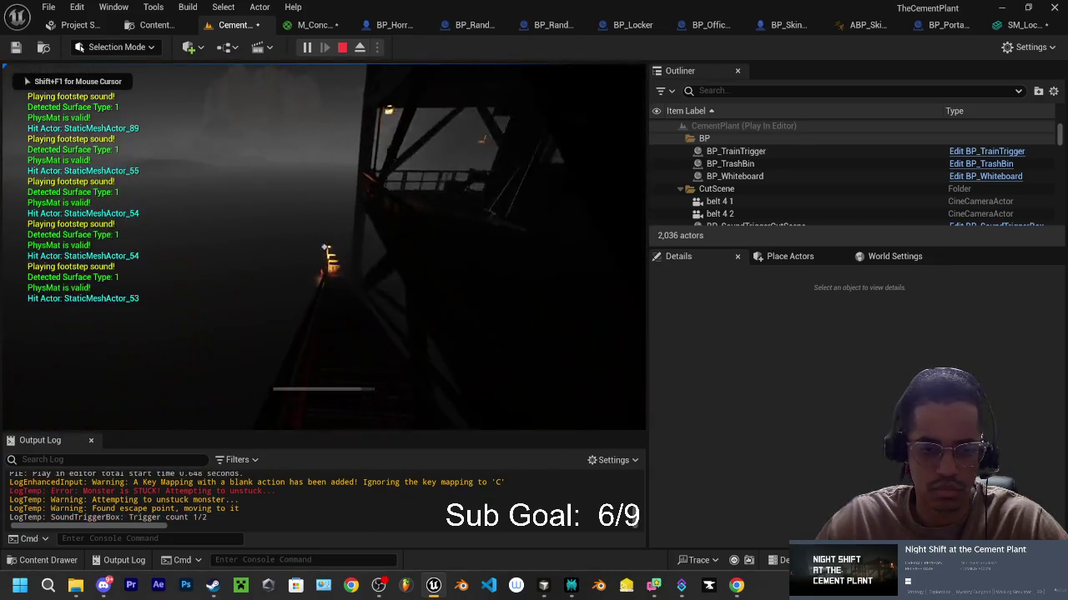
key("w")
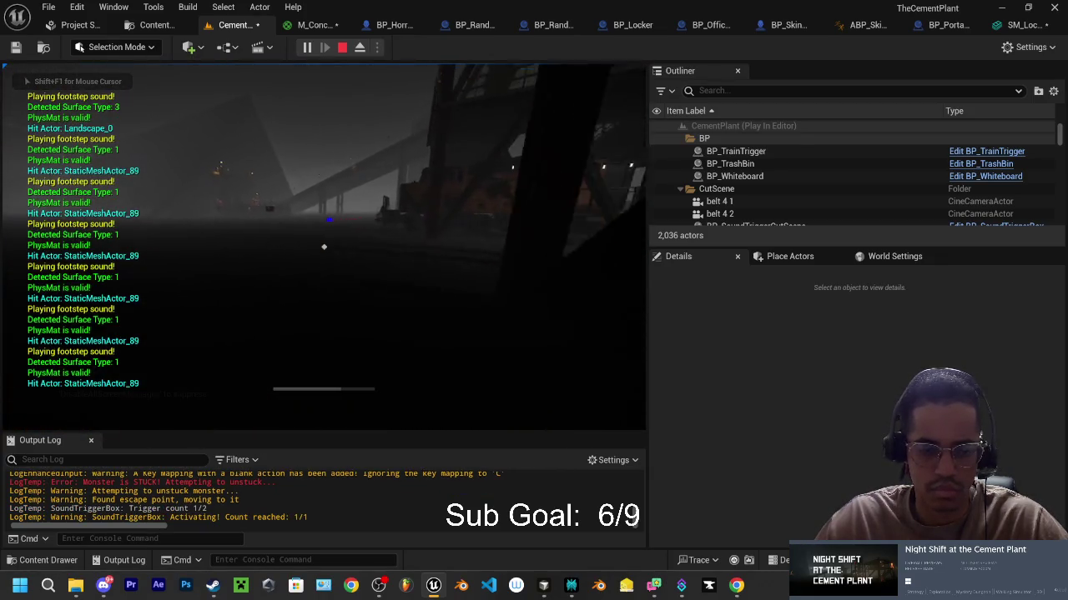
key("w")
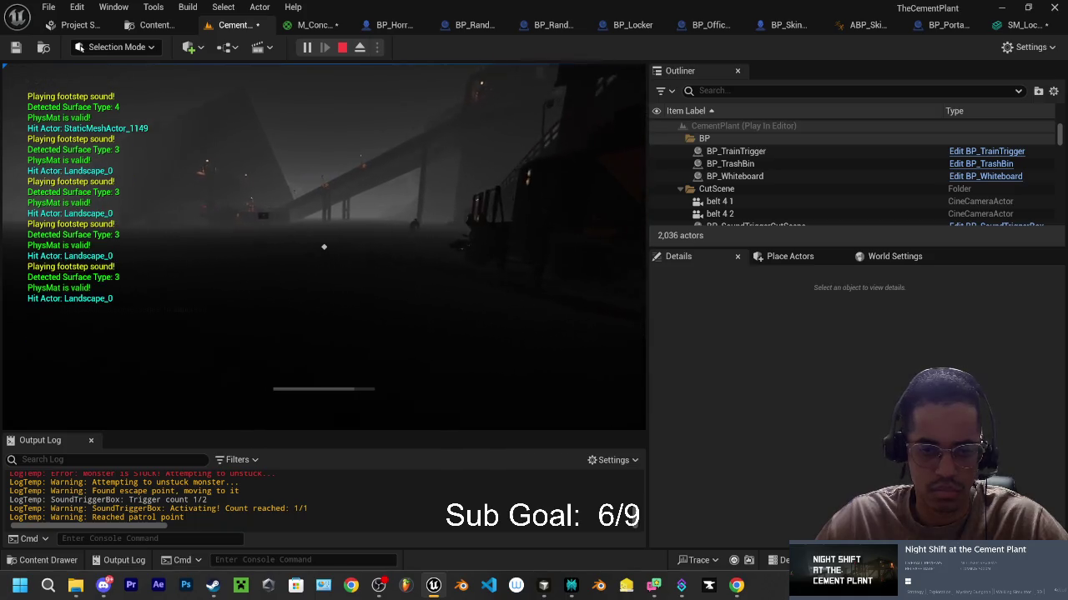
key("w")
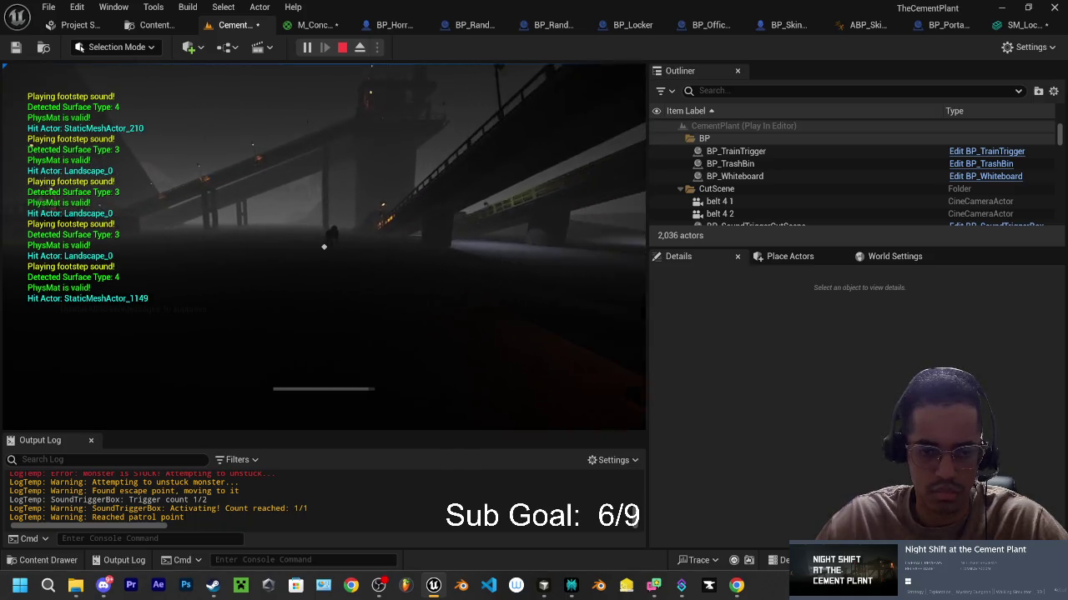
key("w")
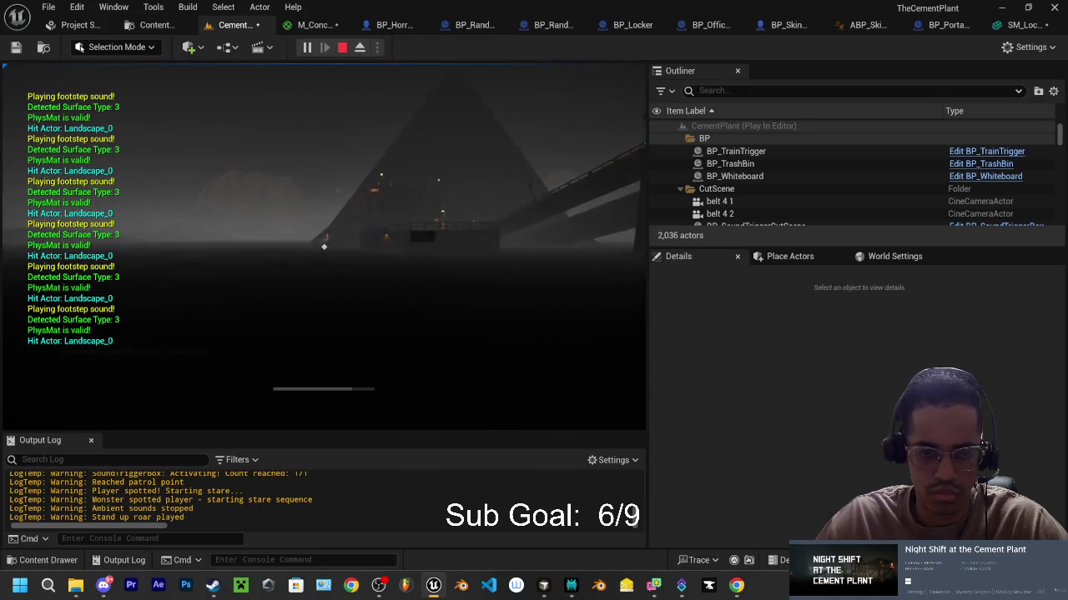
key("w")
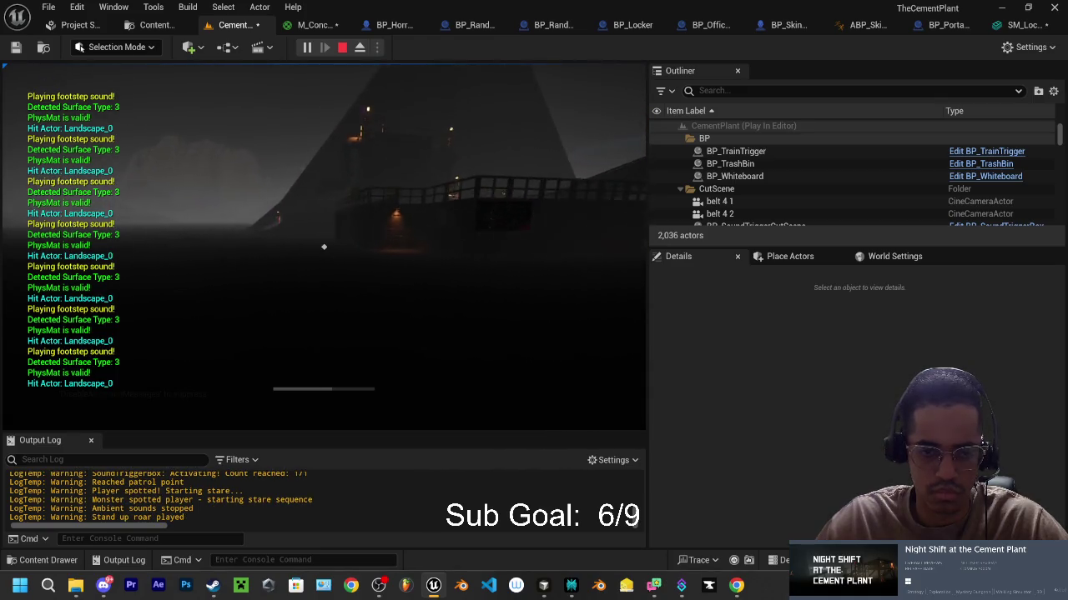
key("w")
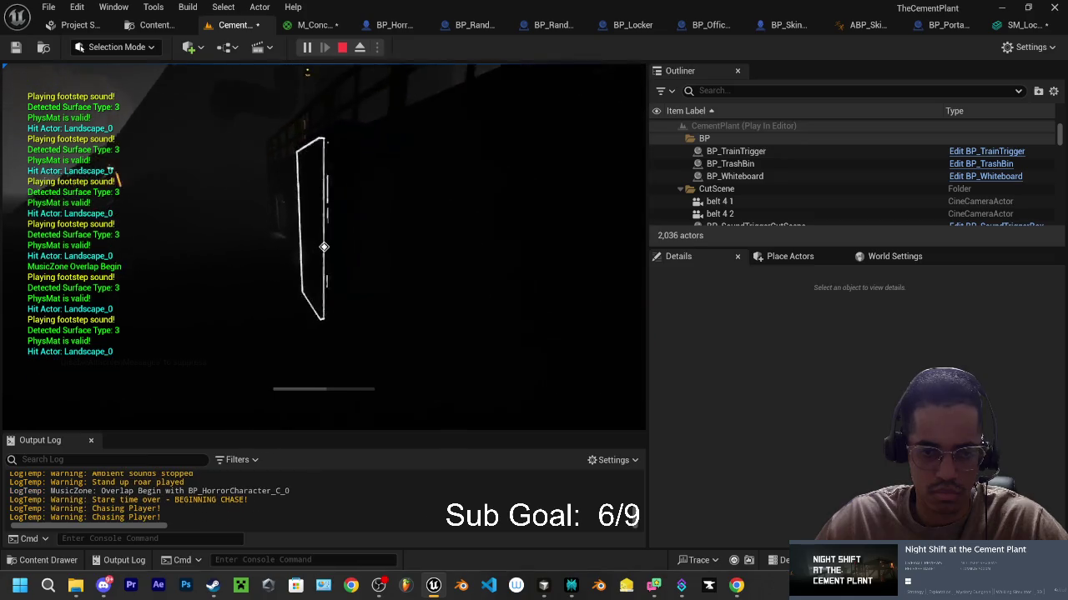
key("w")
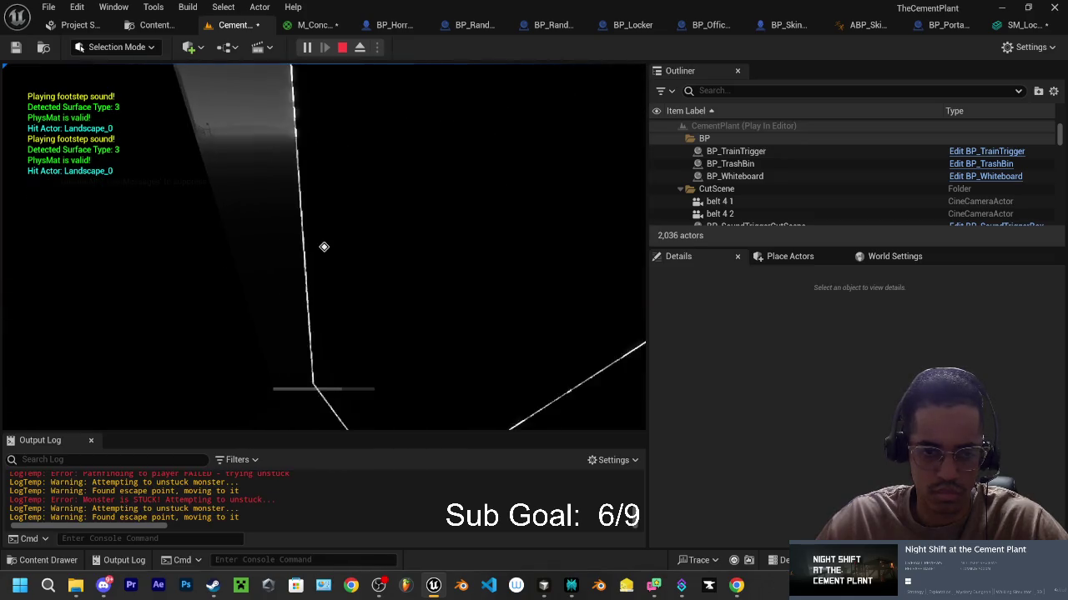
Step: Hide in the porta-potty with the flashlight on, step out and back in, then hide again
key("e")
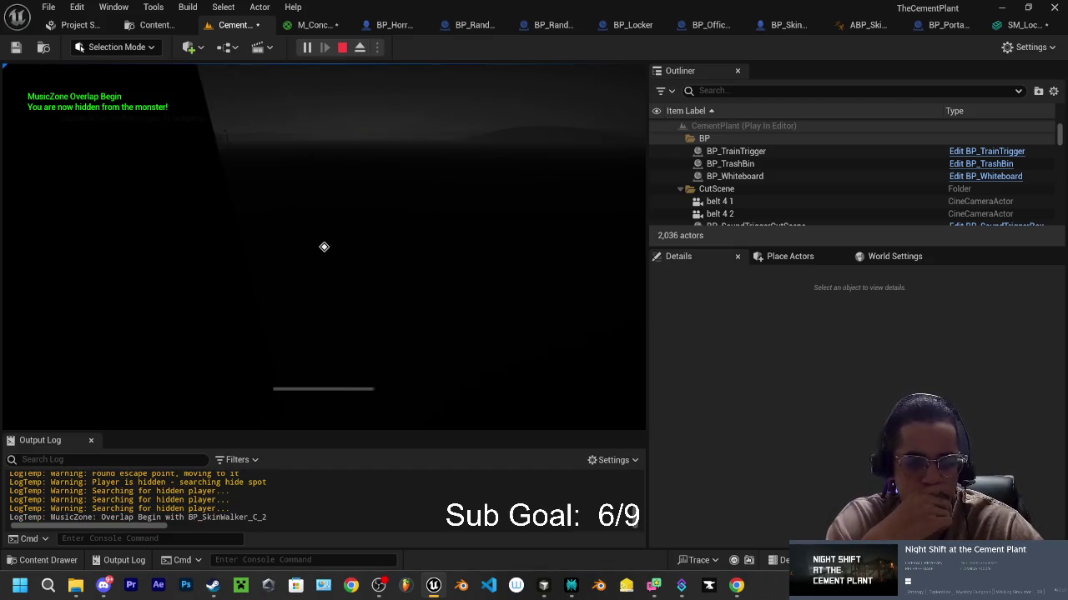
key("f")
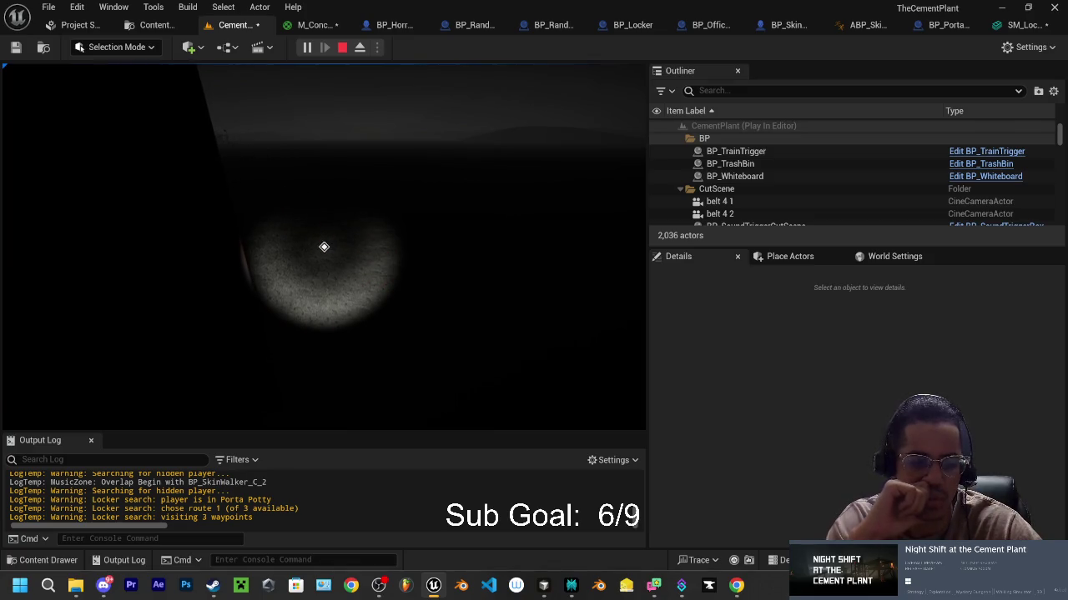
key("w")
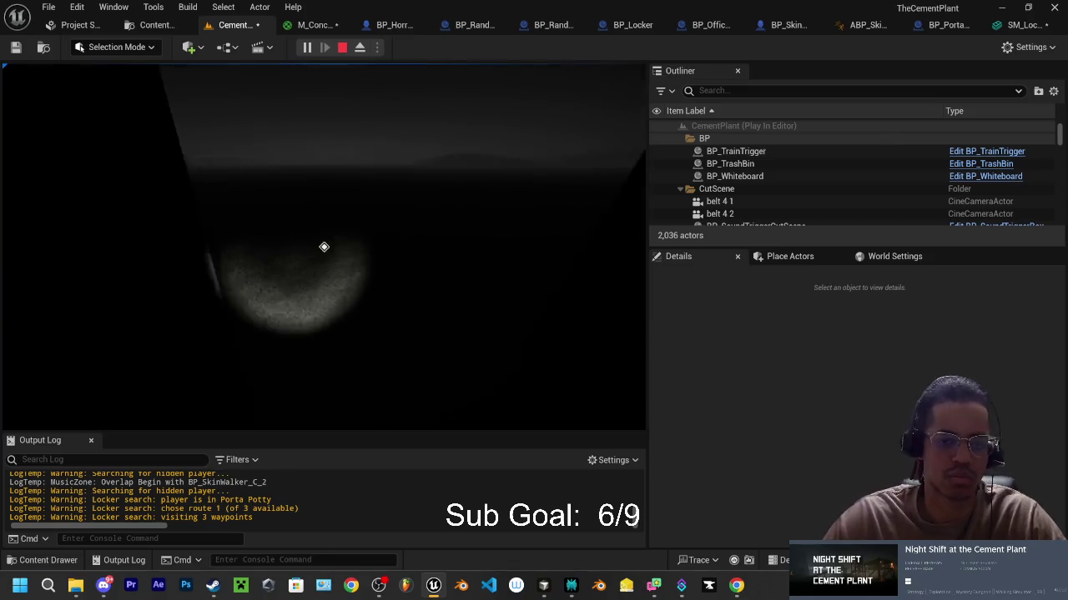
key("d")
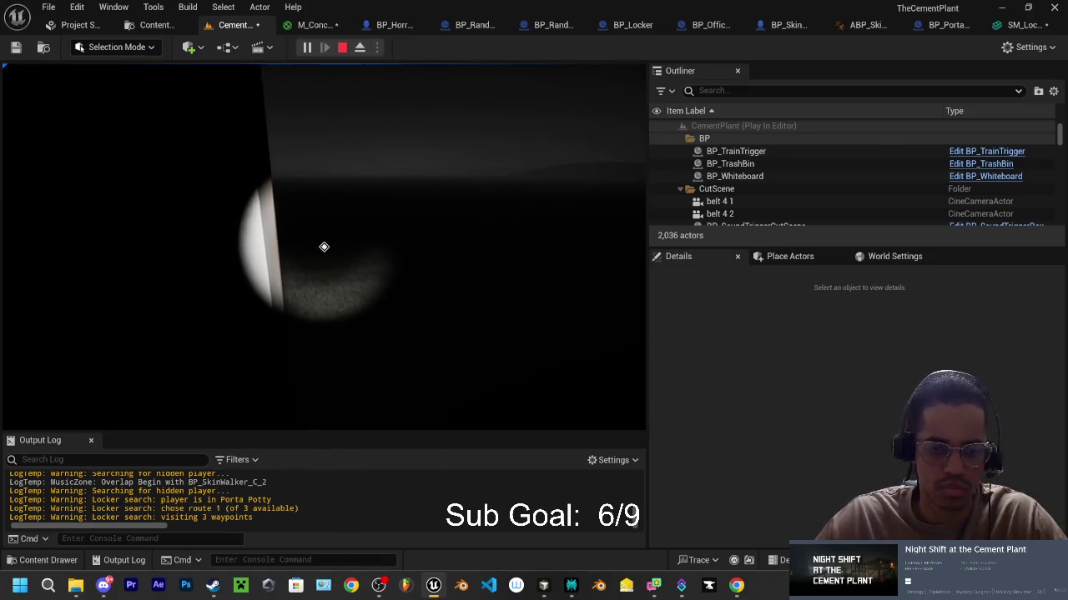
key("e")
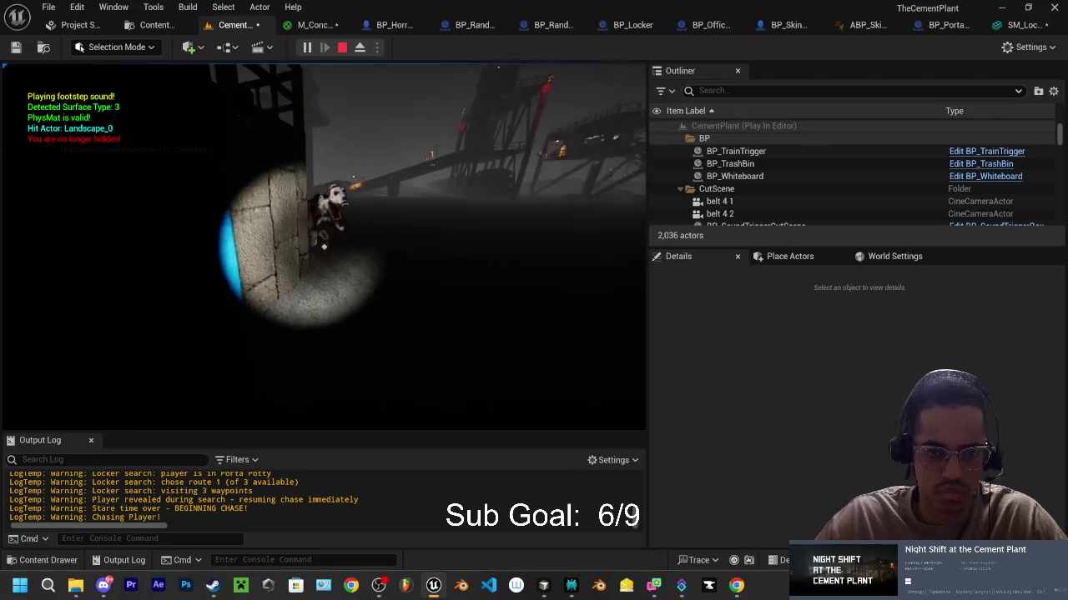
key("e")
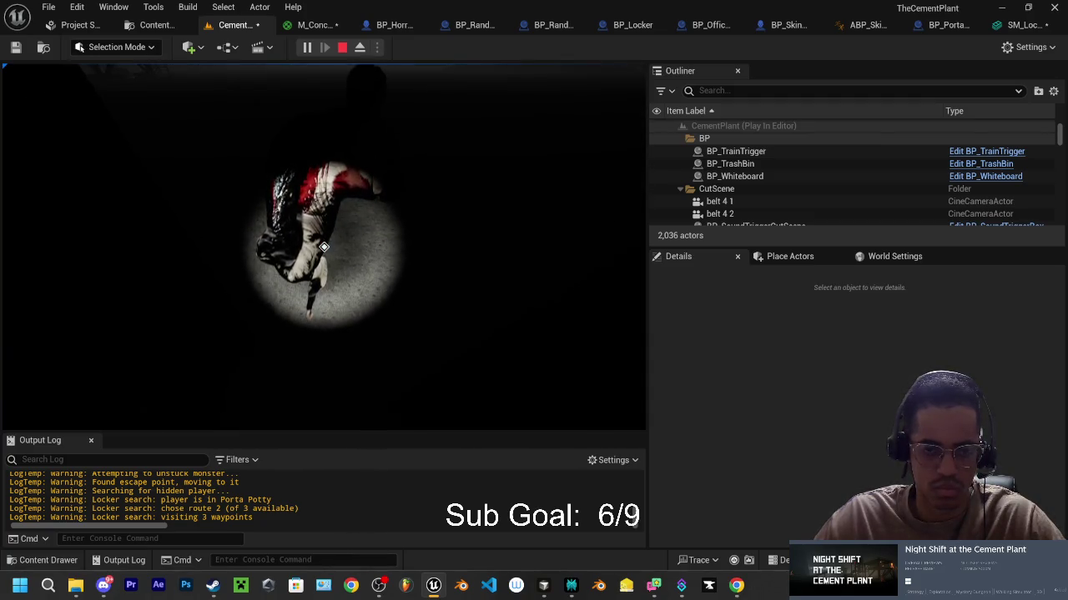
key("e")
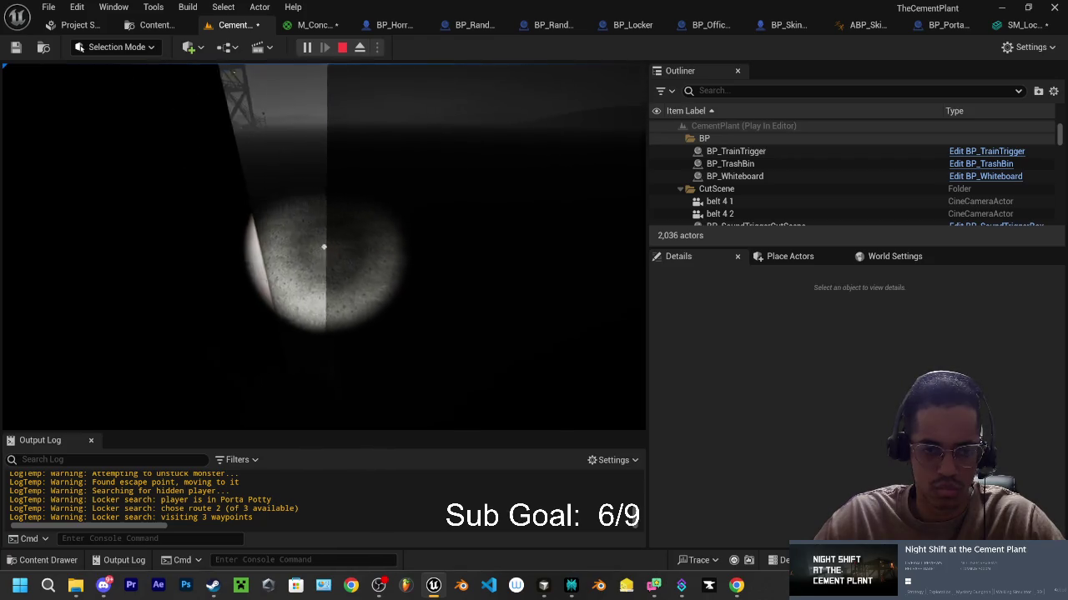
key("w")
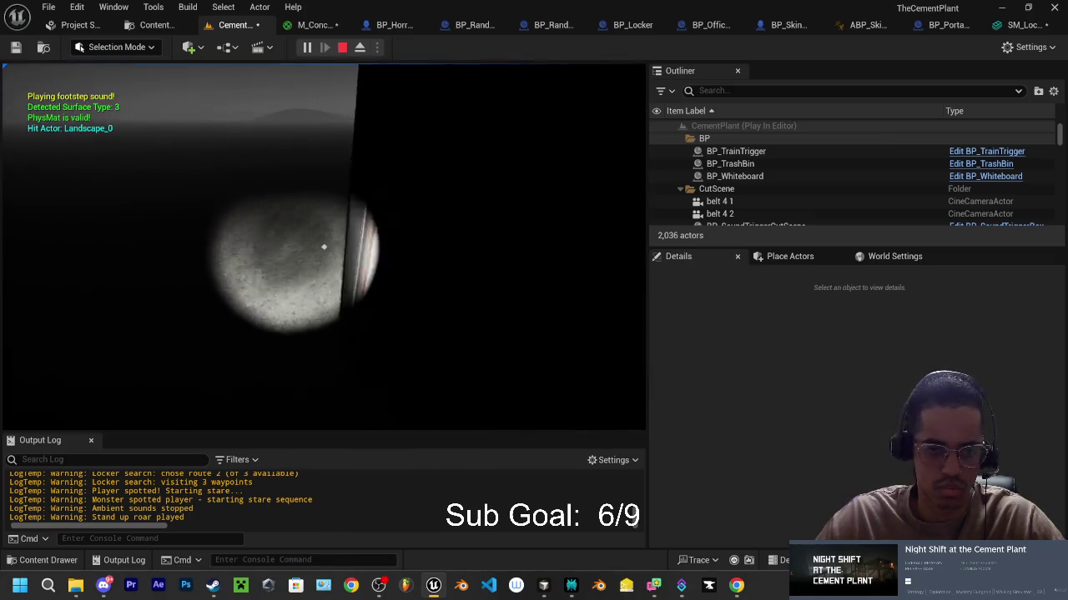
key("e")
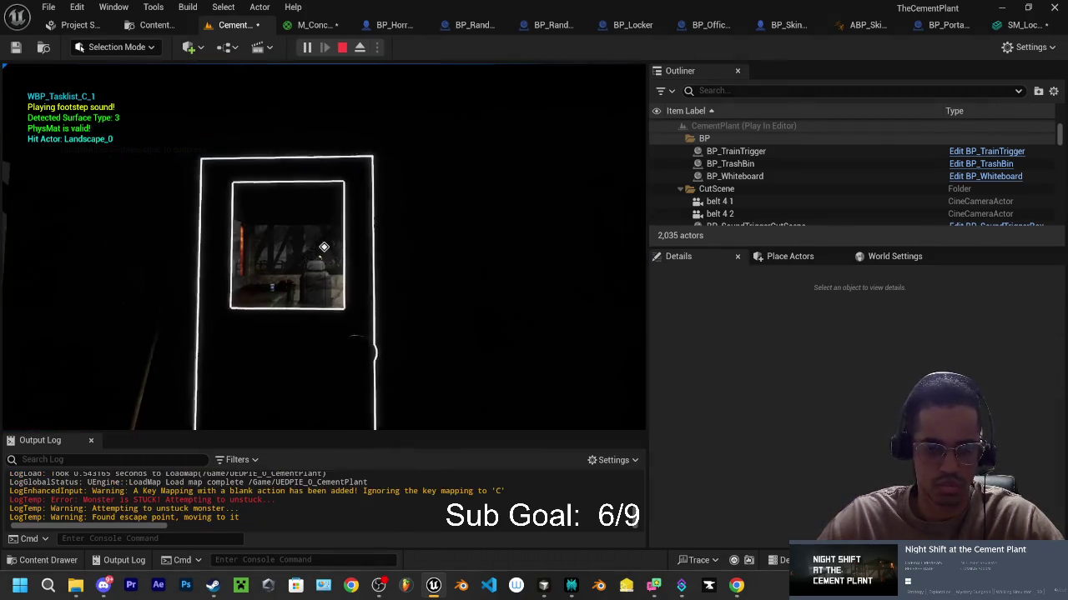
Step: Walk across the yard until the monster chases, hide in the porta-potty, then stop the play test
key("w")
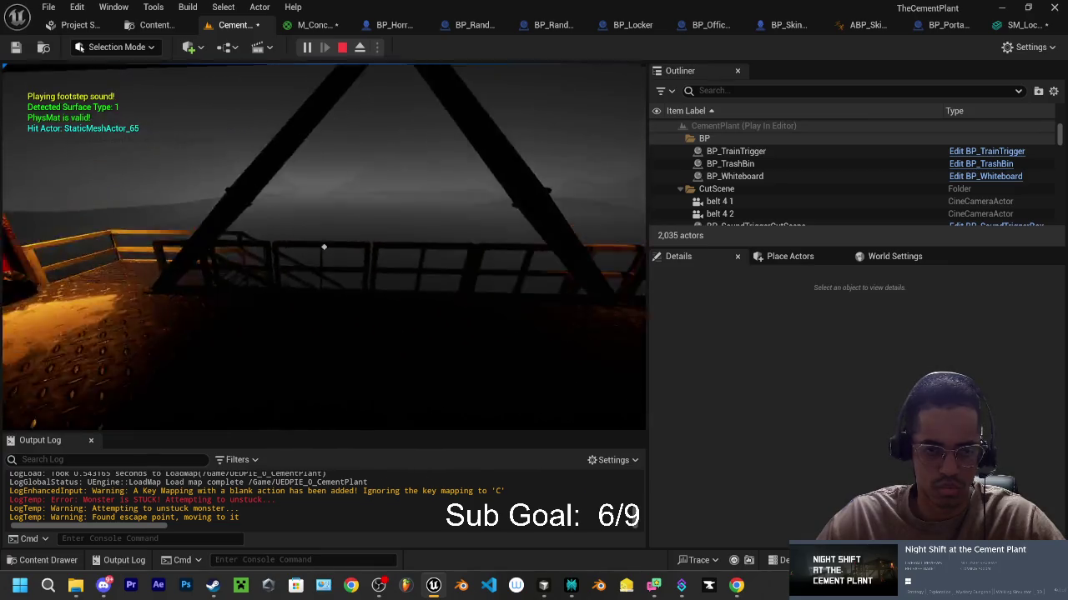
key("w")
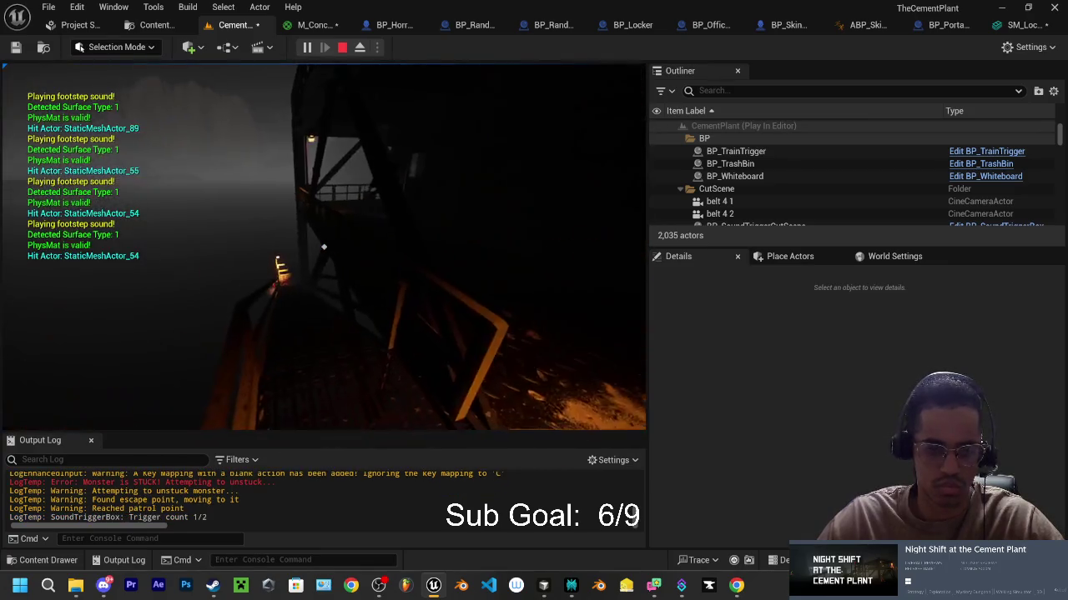
key("w")
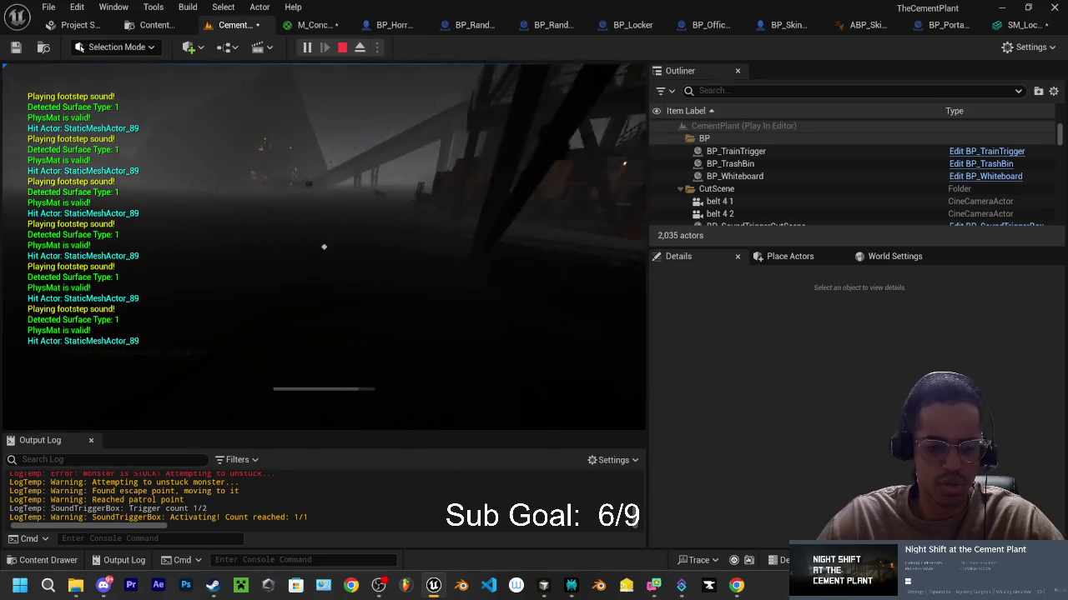
key("w")
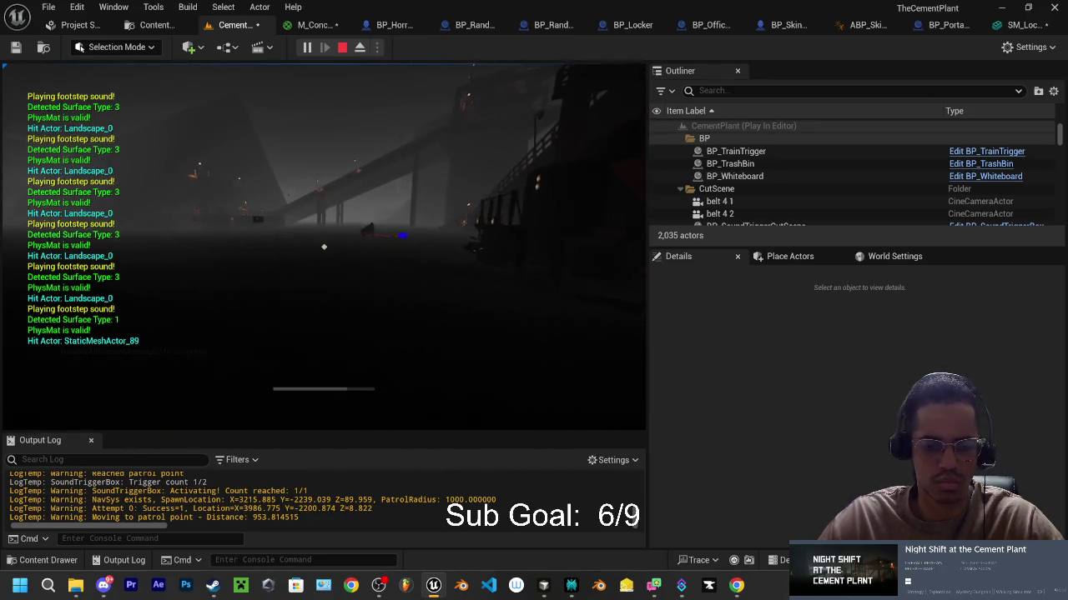
key("w")
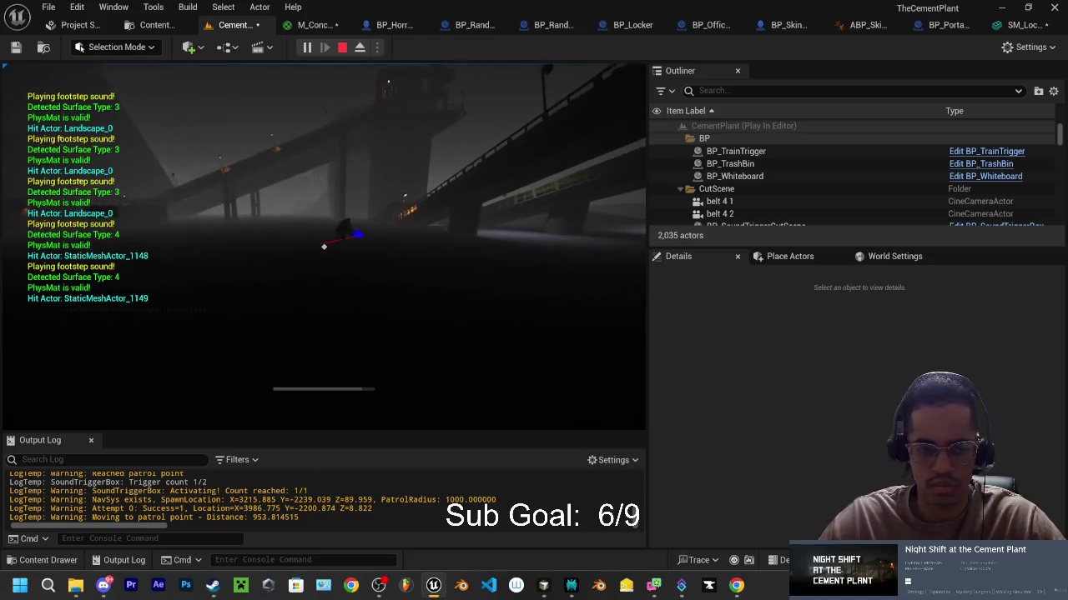
key("w")
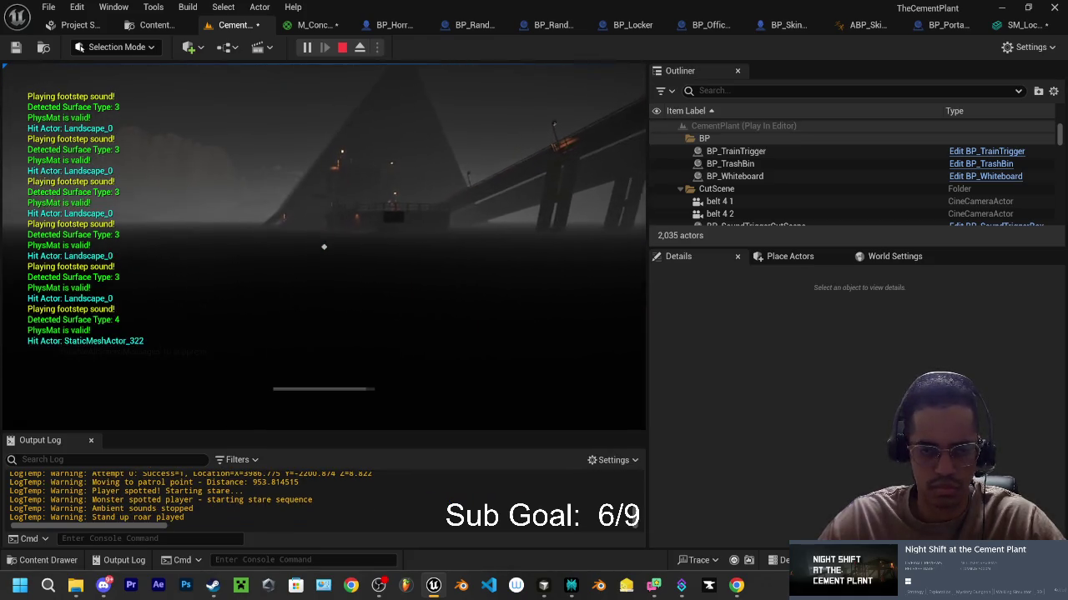
key("w")
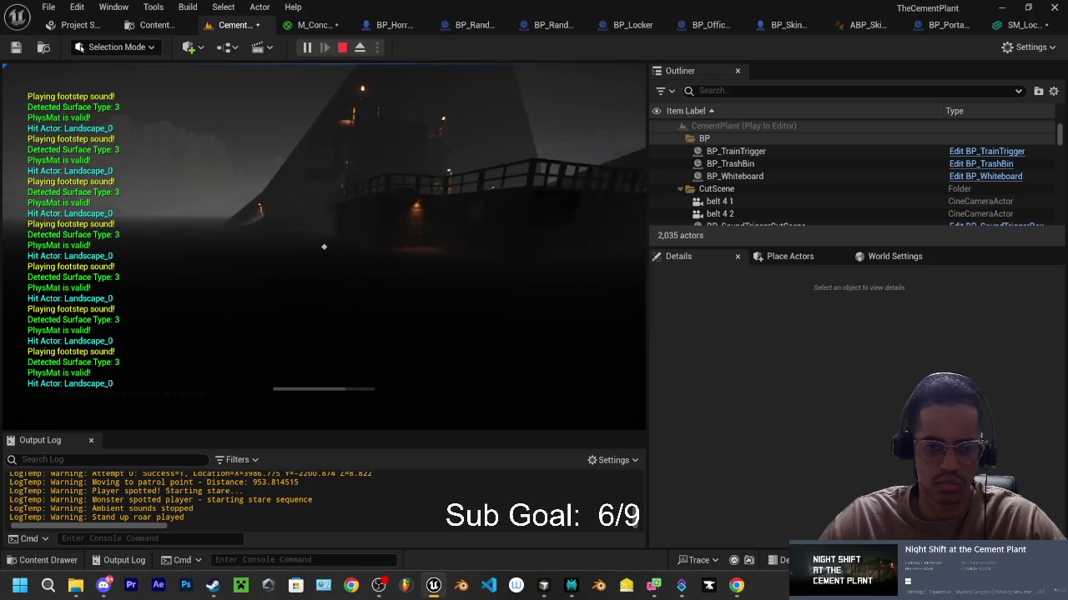
key("w")
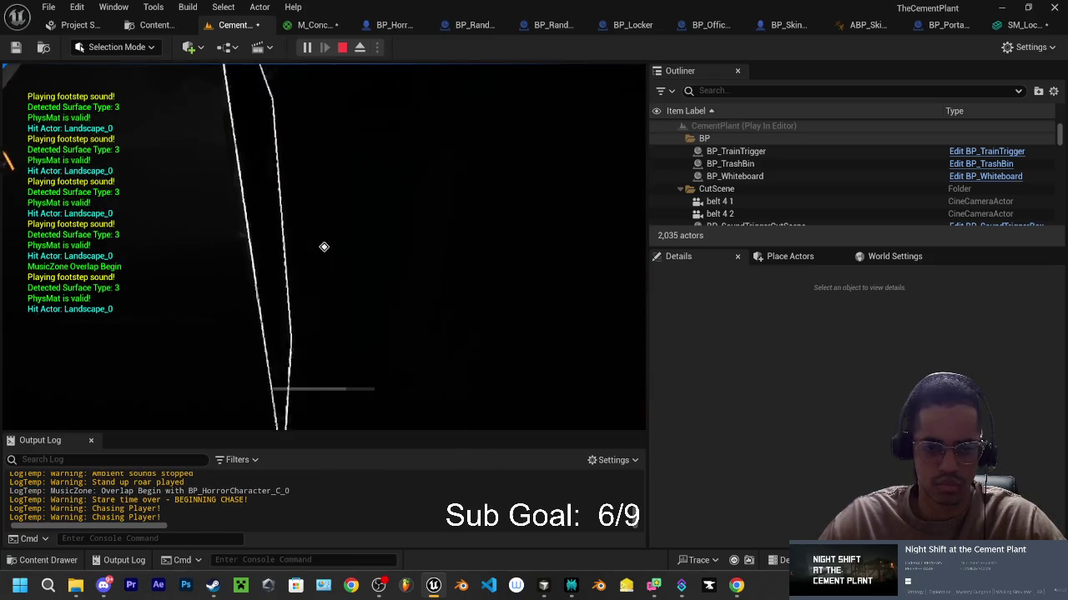
key("e")
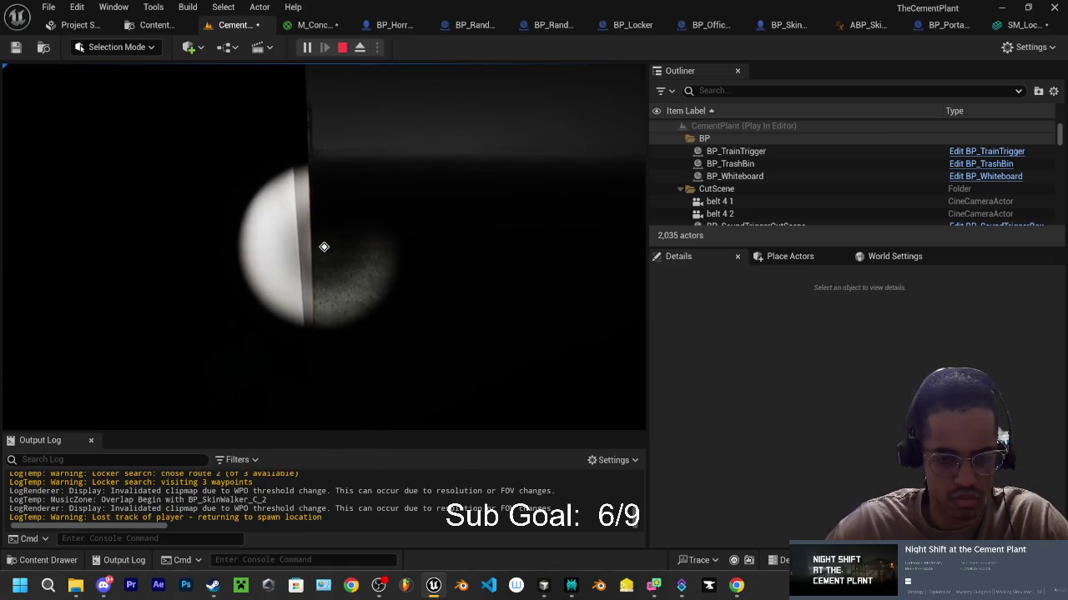
key("Escape")
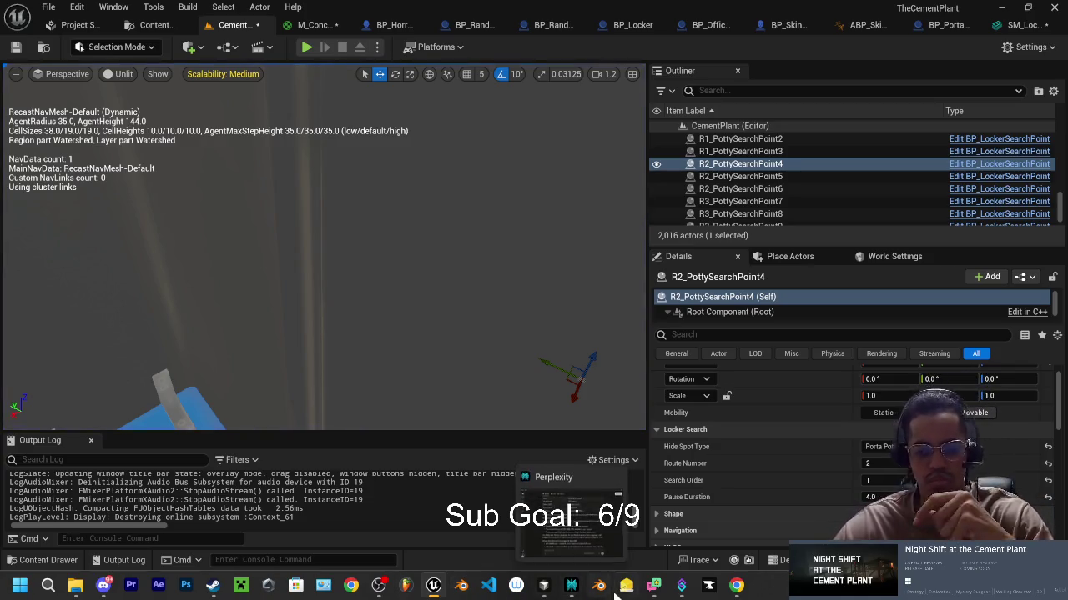
Step: Switch to Cursor showing SkinWalkerAIController.cpp from the Windows taskbar
left_click(543, 584)
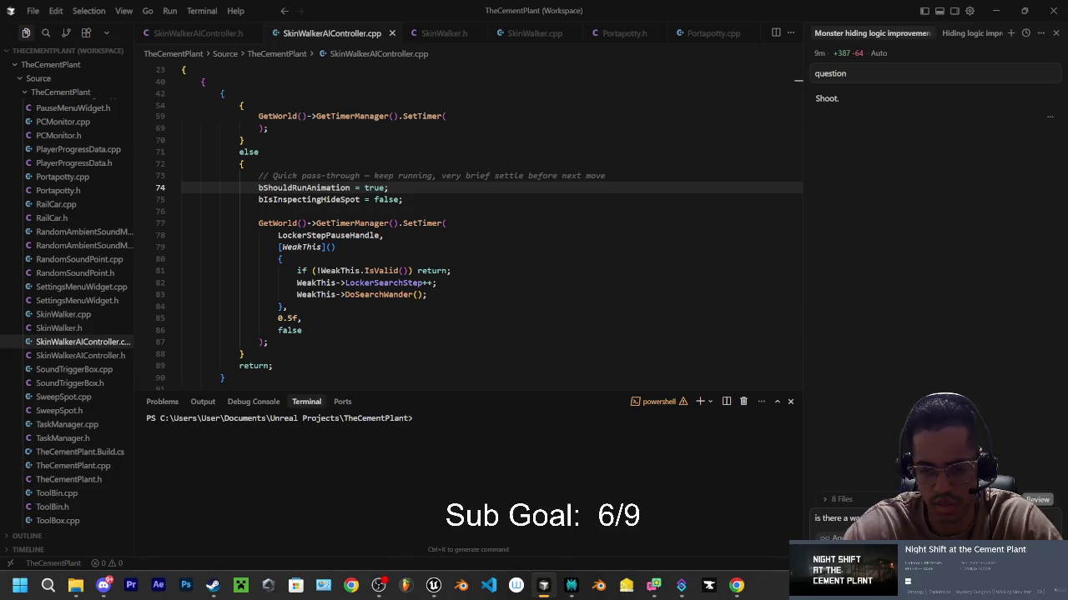
Step: Draft a chat question about playing a sound with an animation, glancing at the Hiding logic improvement discussion chat
type("n a")
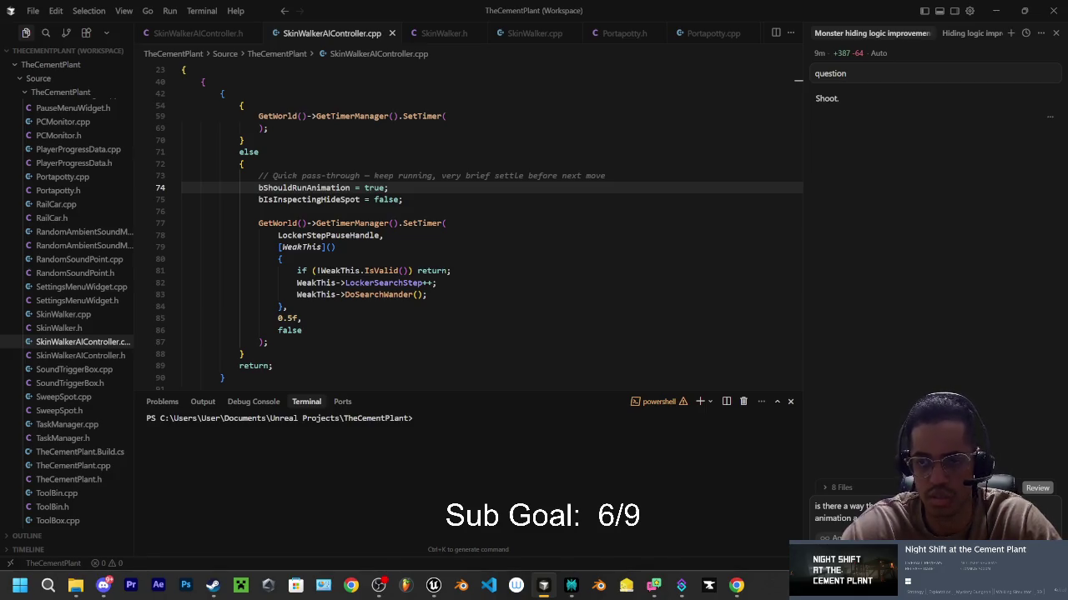
left_click(958, 39)
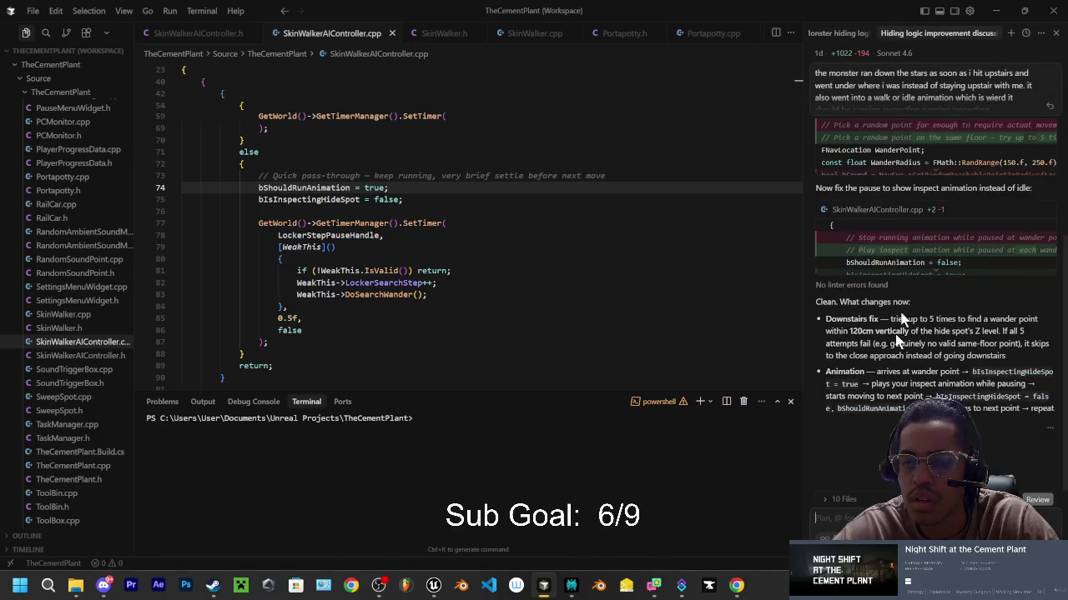
left_click(845, 39)
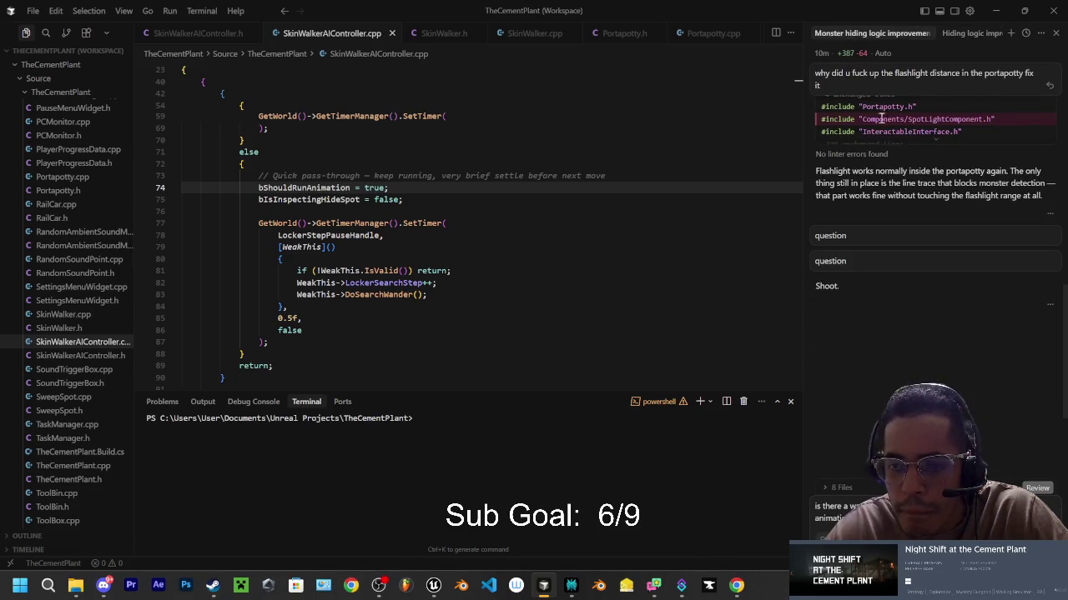
scroll(882, 307, "down", 3)
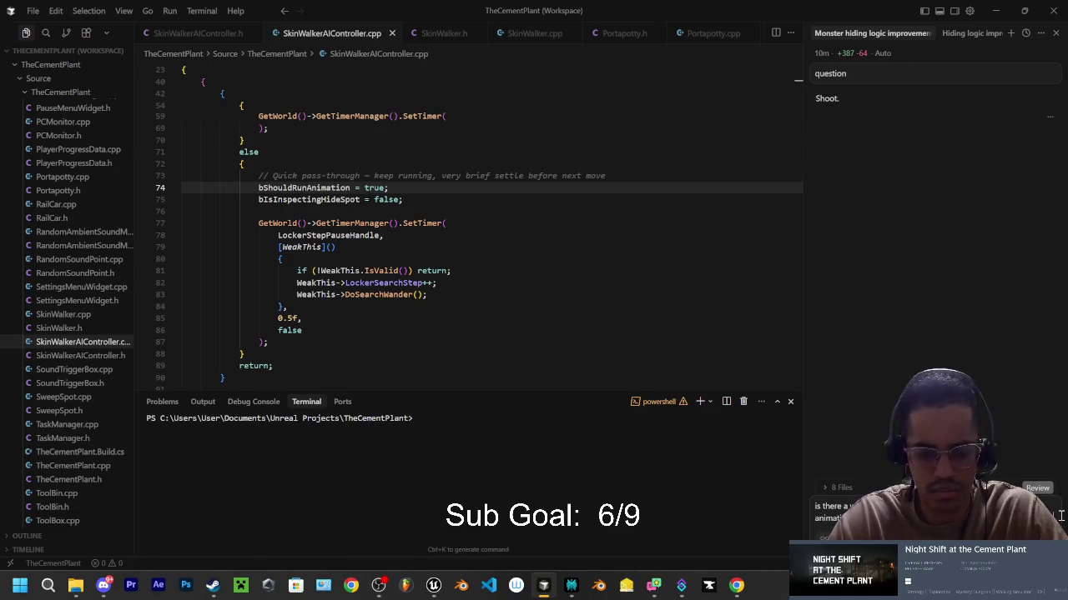
type("sesequ")
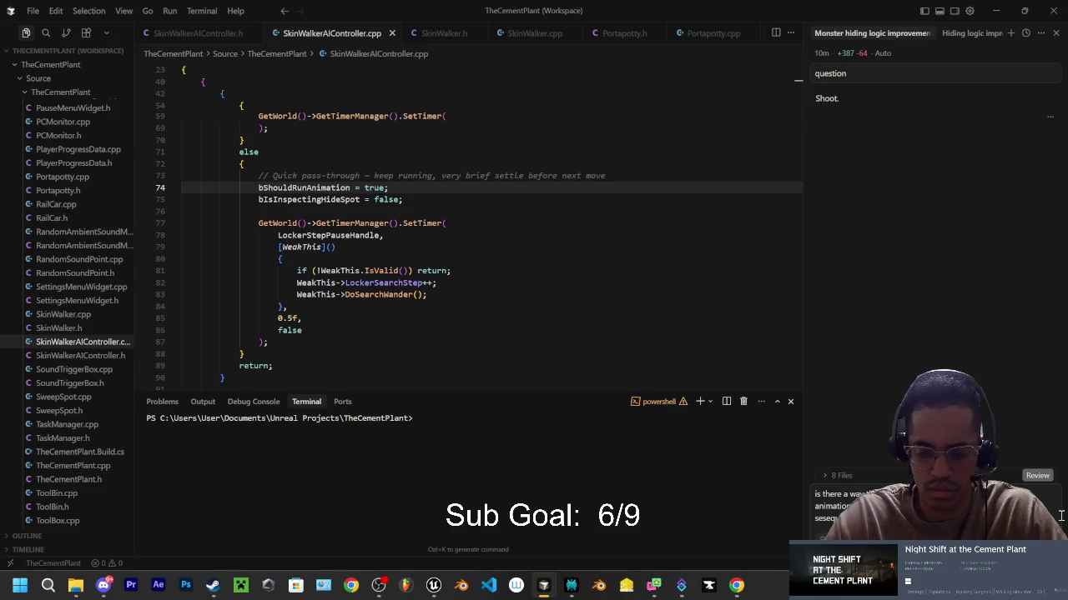
type("one of the")
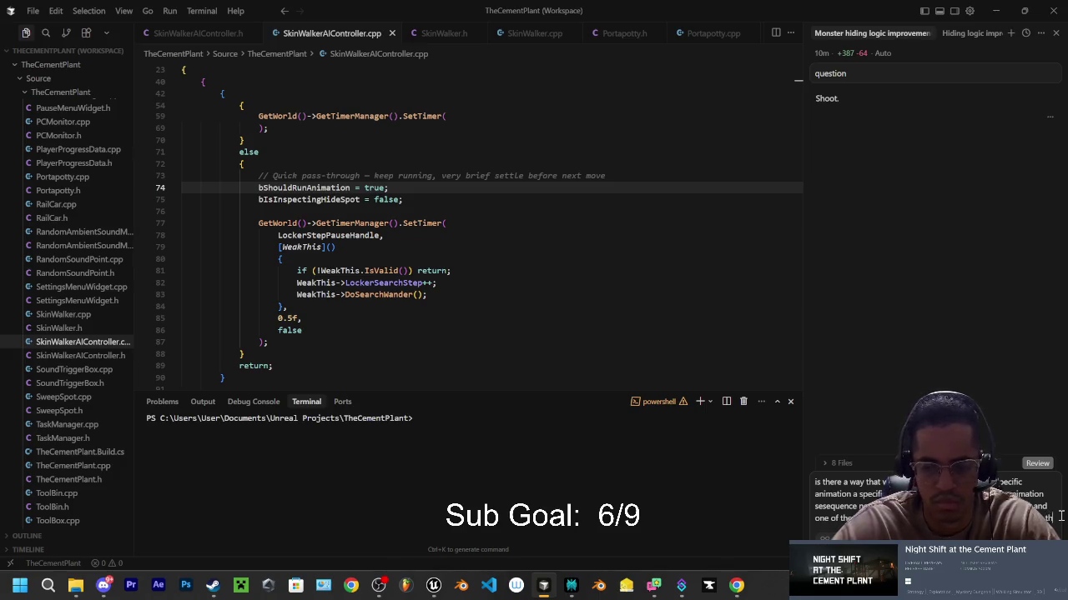
Step: Finish the question about syncing a sound to the head or hand banging animation and send it
type("head")
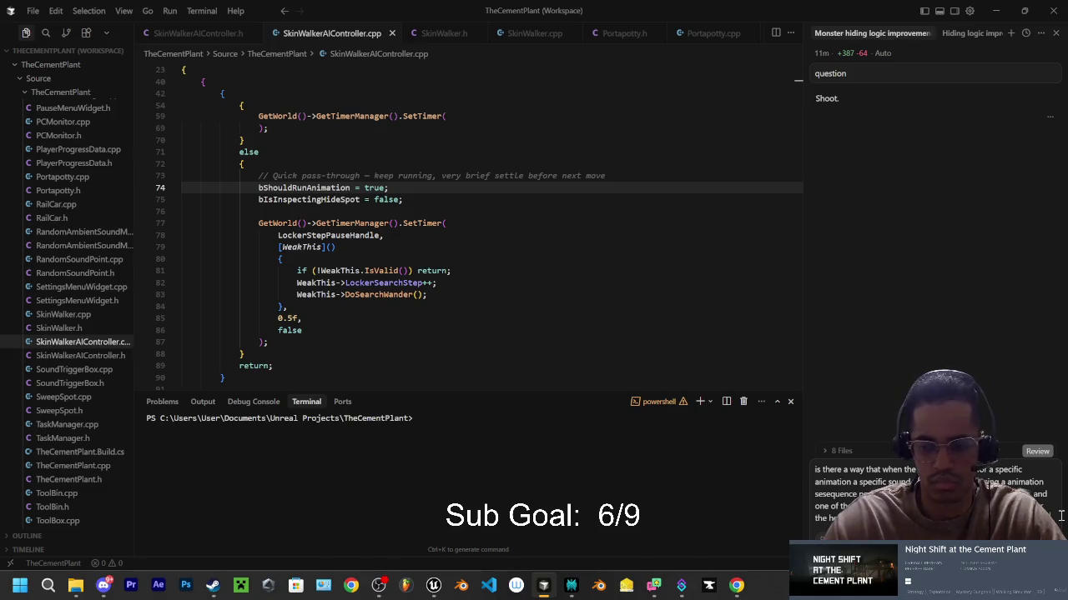
type("wit")
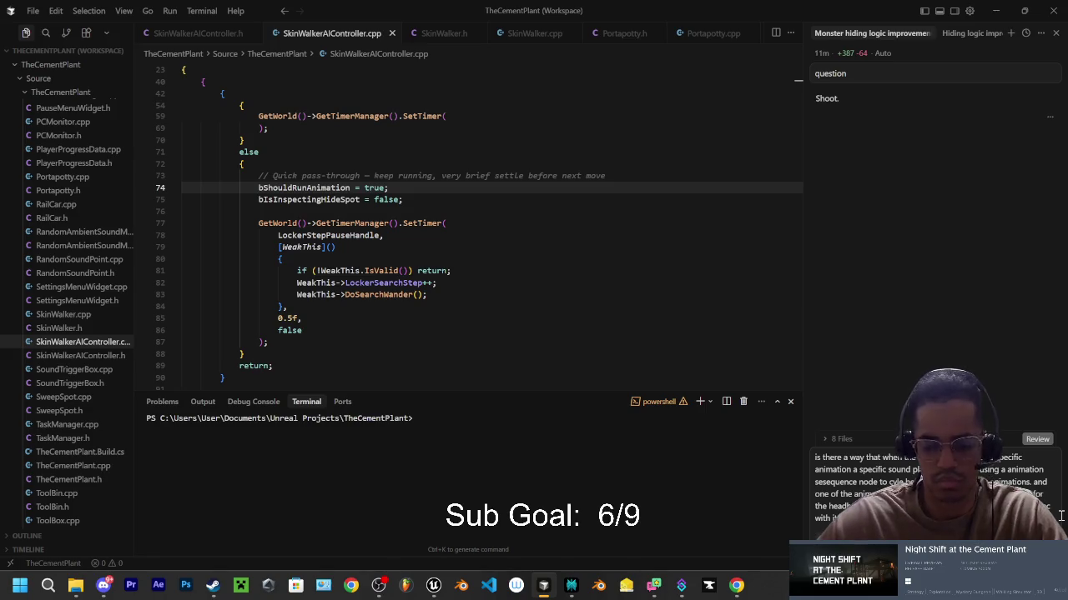
key("Return")
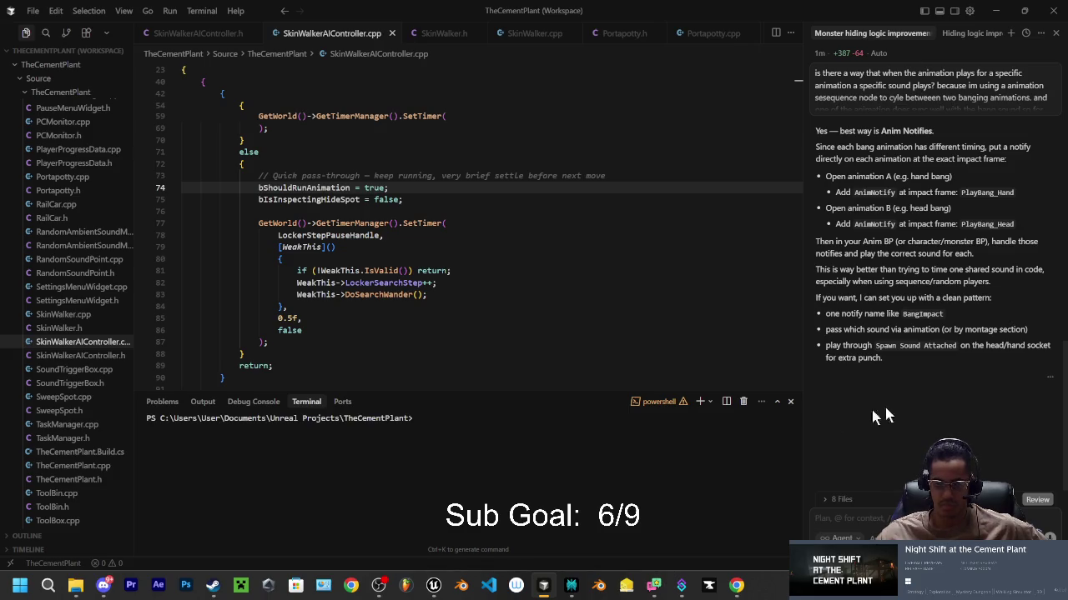
Step: Read the agent's reply recommending a BangImpact notify with Spawn Sound Attached, then Alt+Tab between windows
key("alt+Tab")
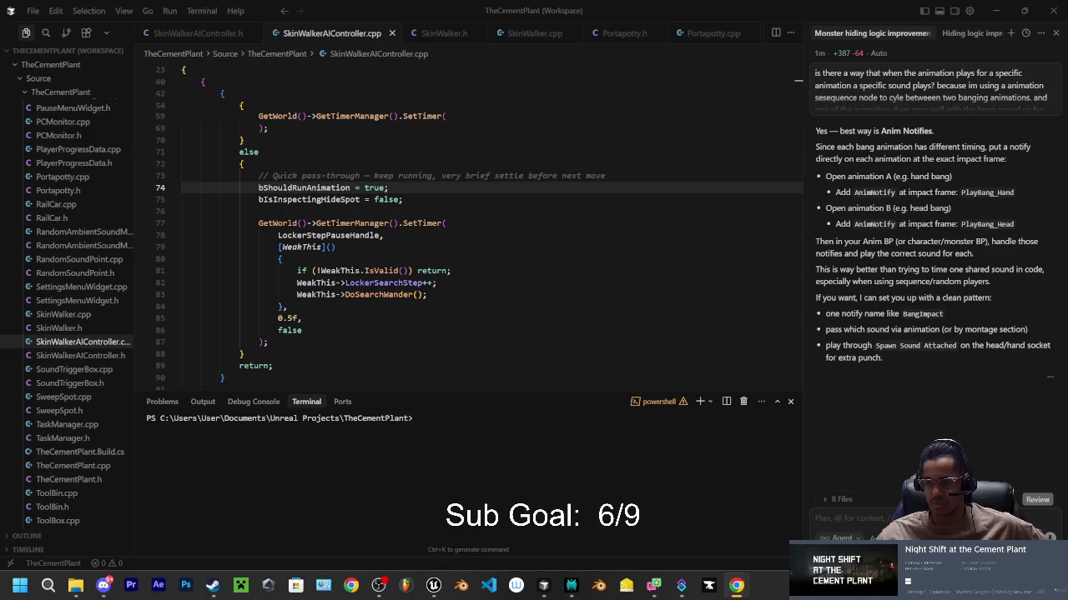
key("alt+Tab")
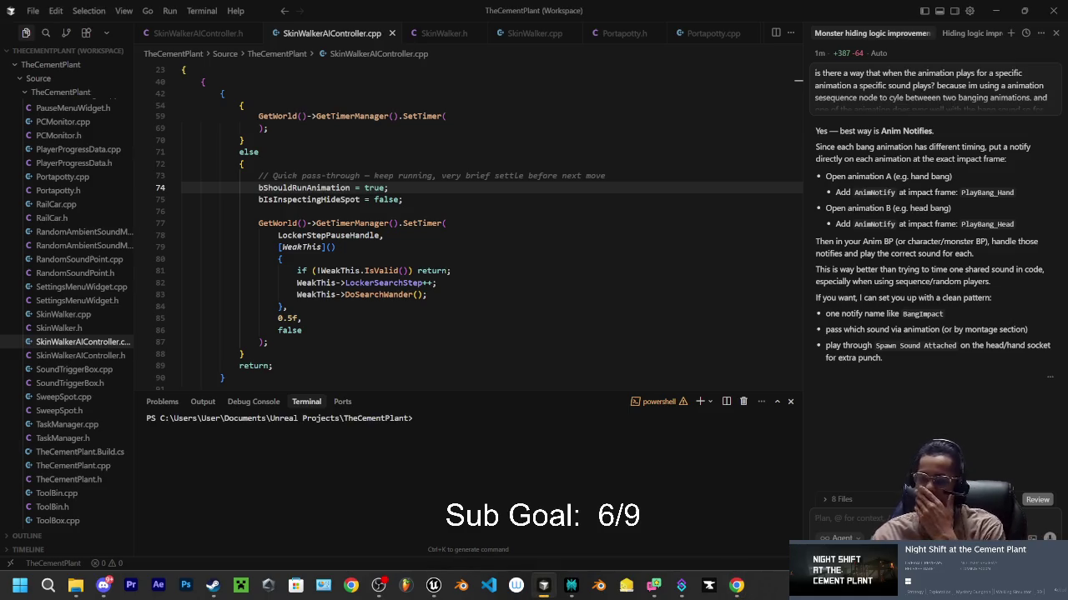